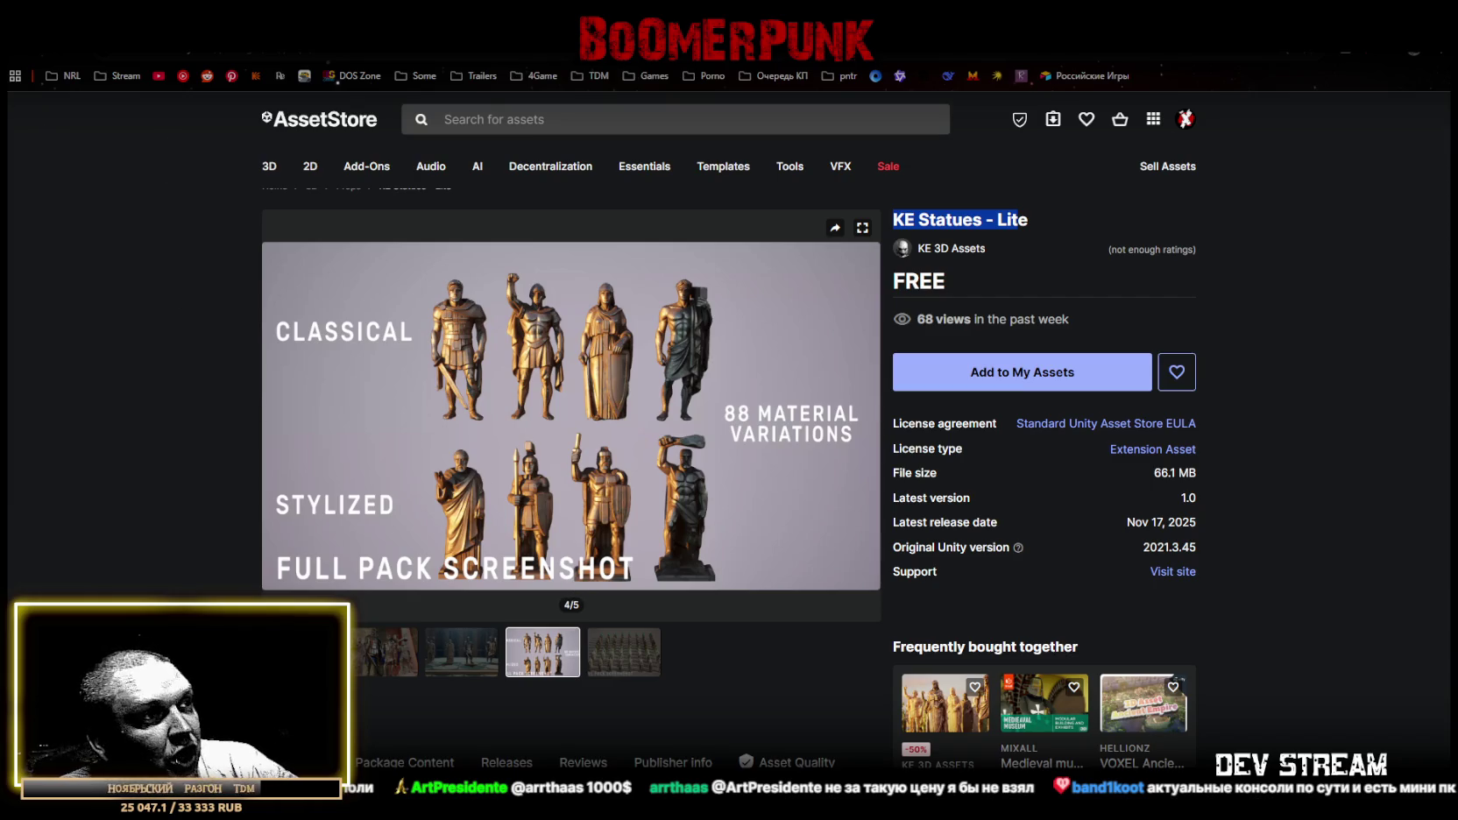
Open the Play_Dust.unity scene from Assets/!Data/!SceneRdy in place of the menu scene.
key(alt+Tab)
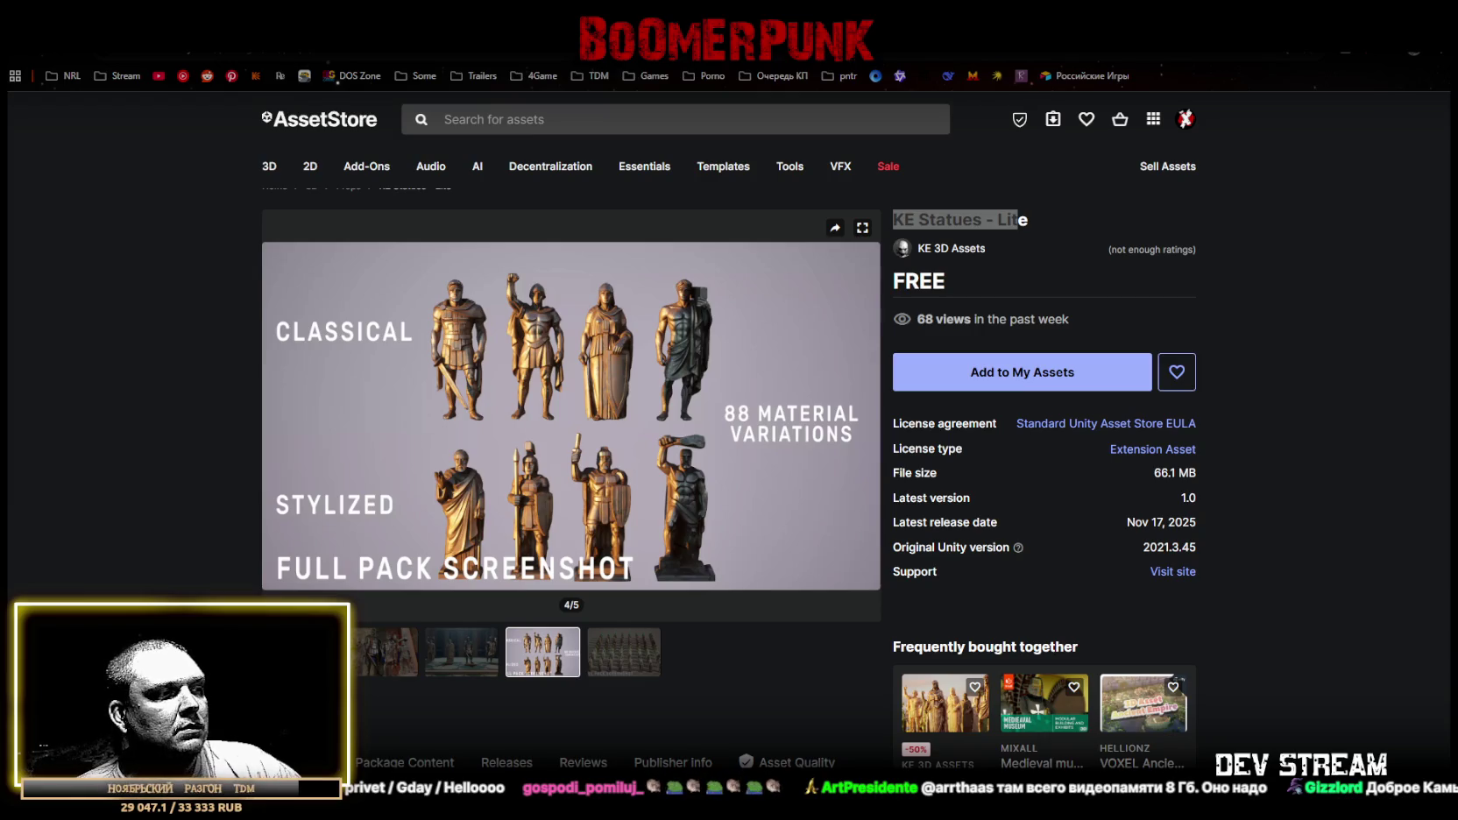
key(alt+Tab)
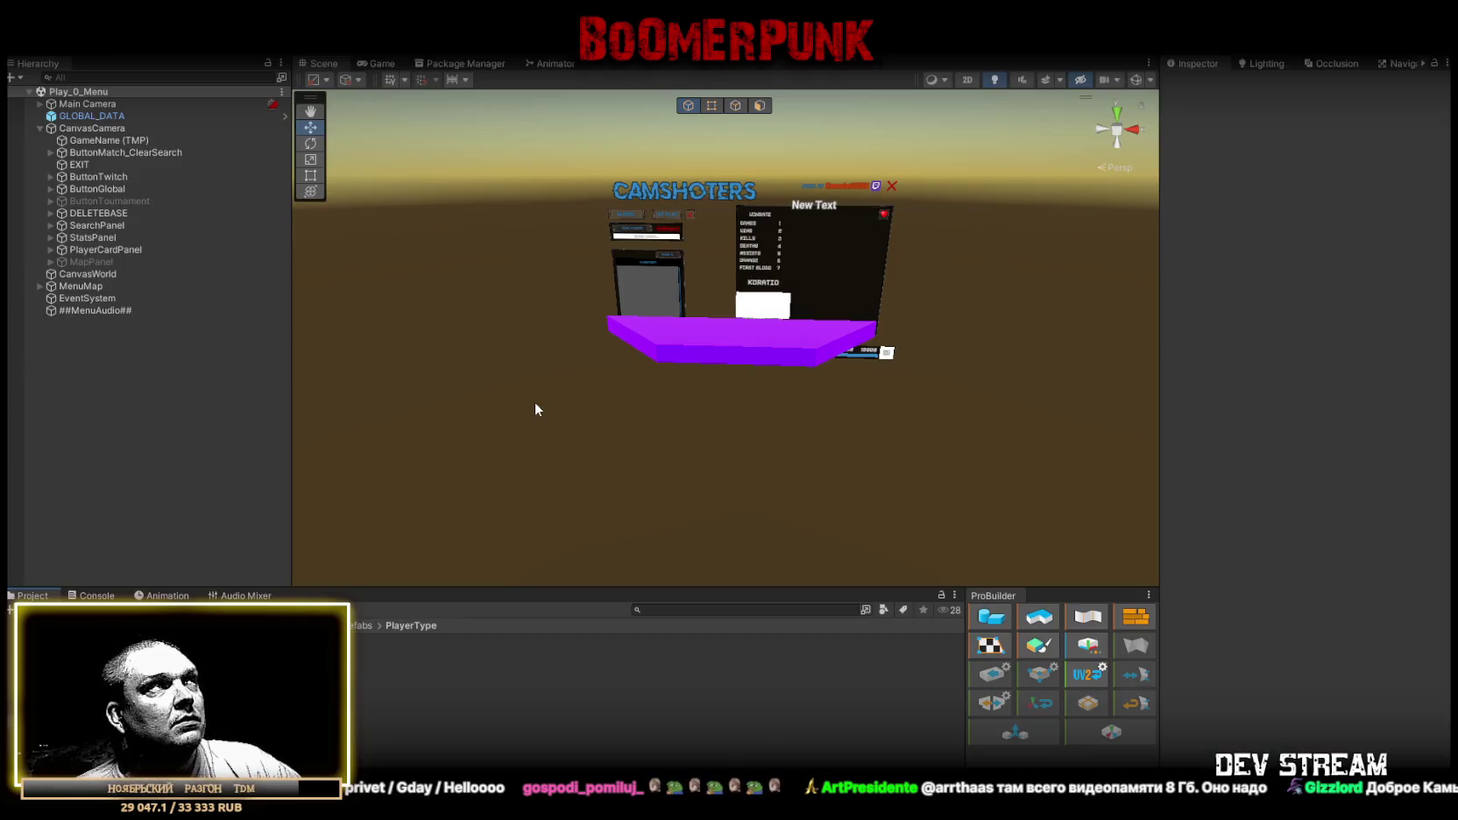
key(alt+f)
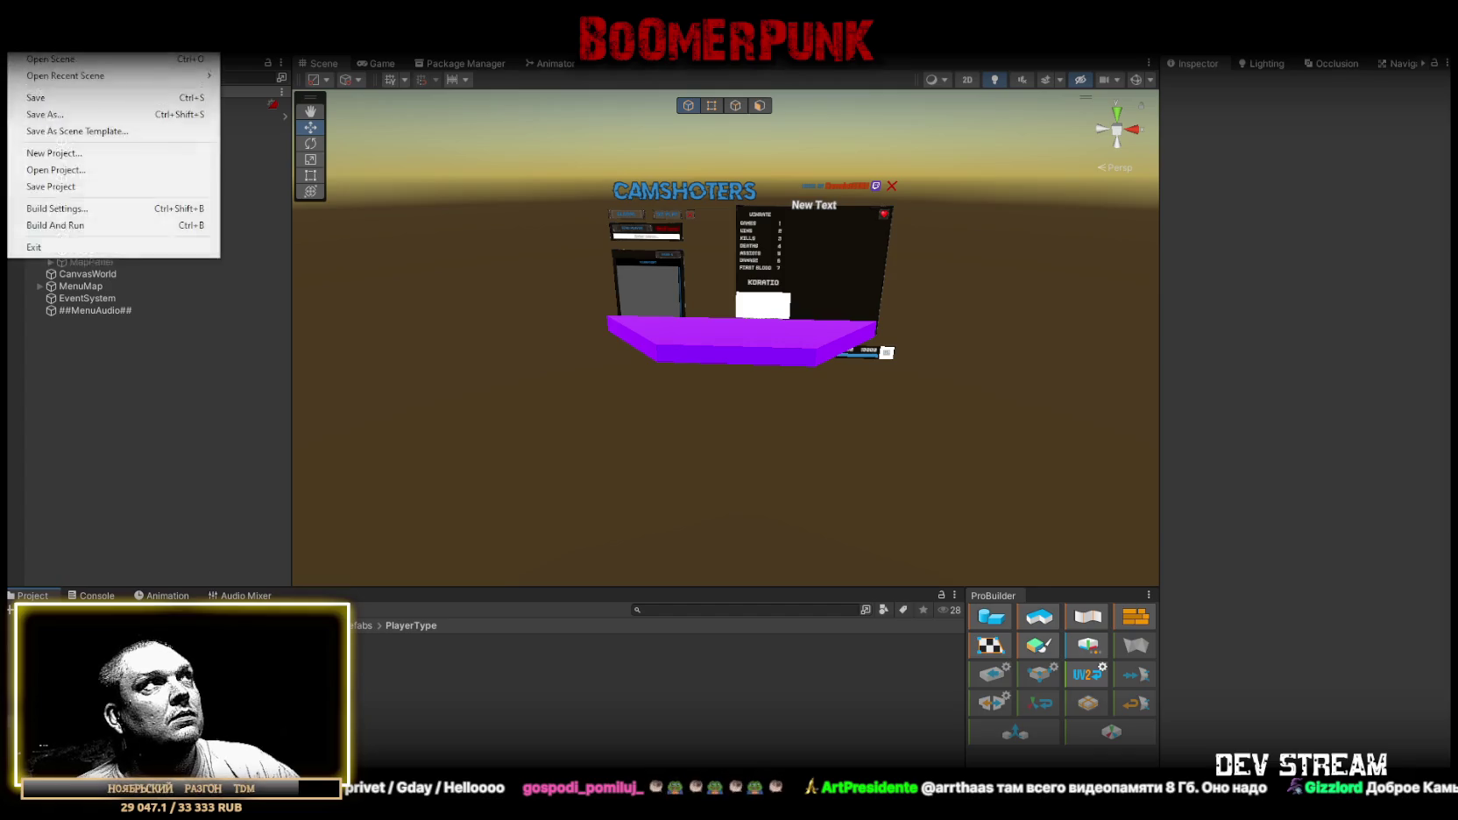
key(ctrl+o)
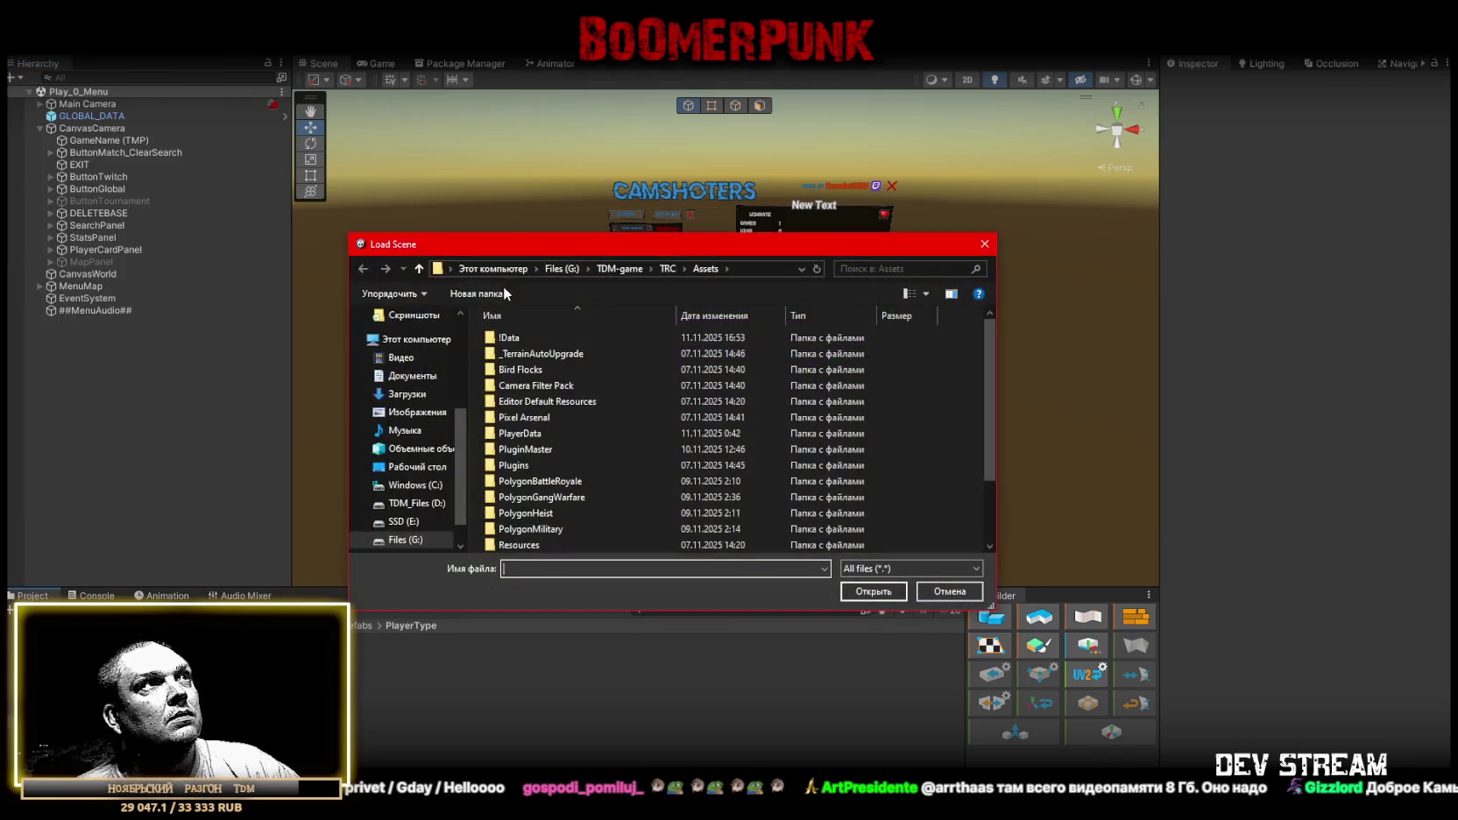
double_click(515, 337)
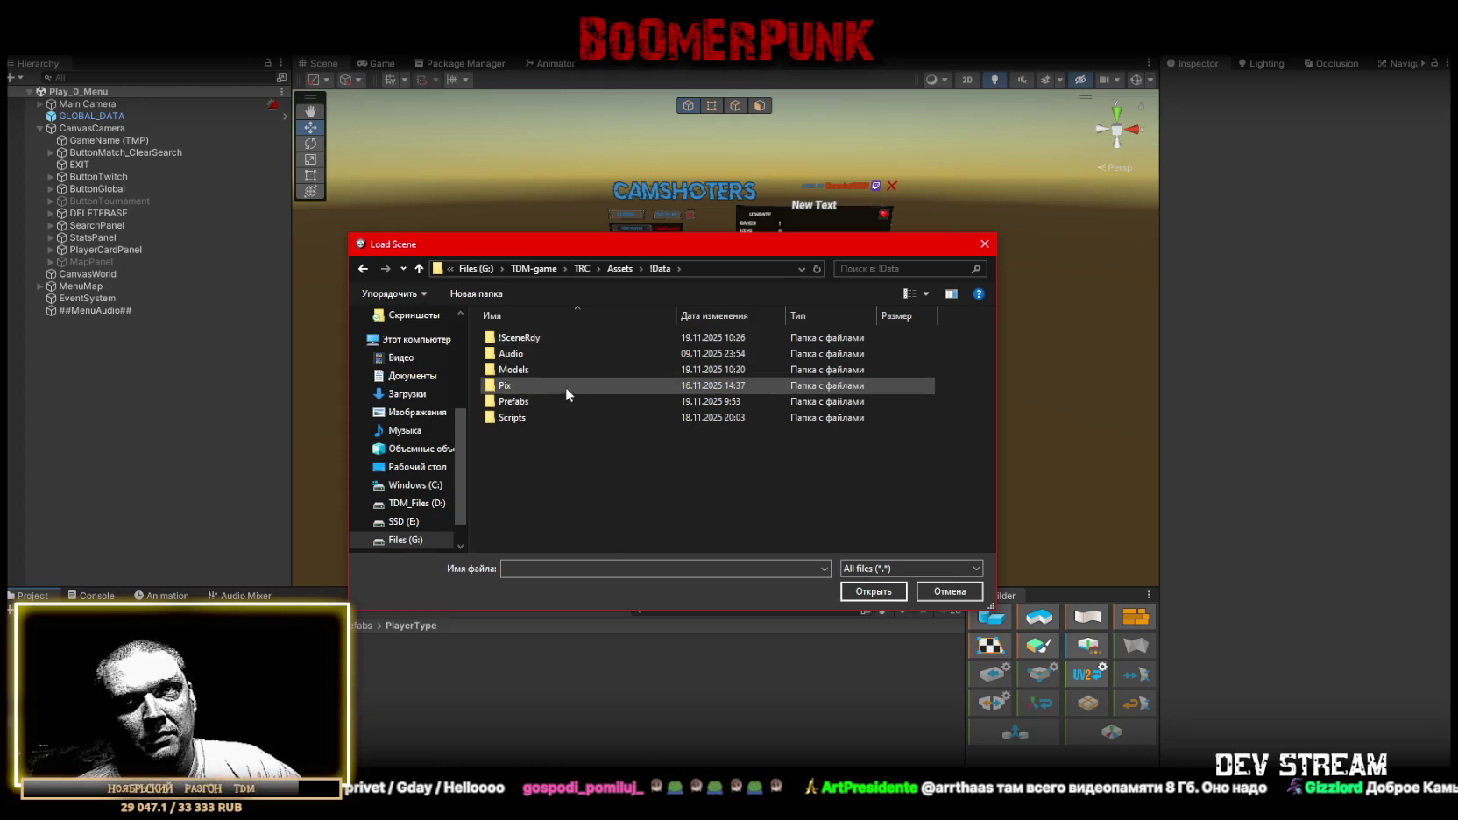
double_click(521, 337)
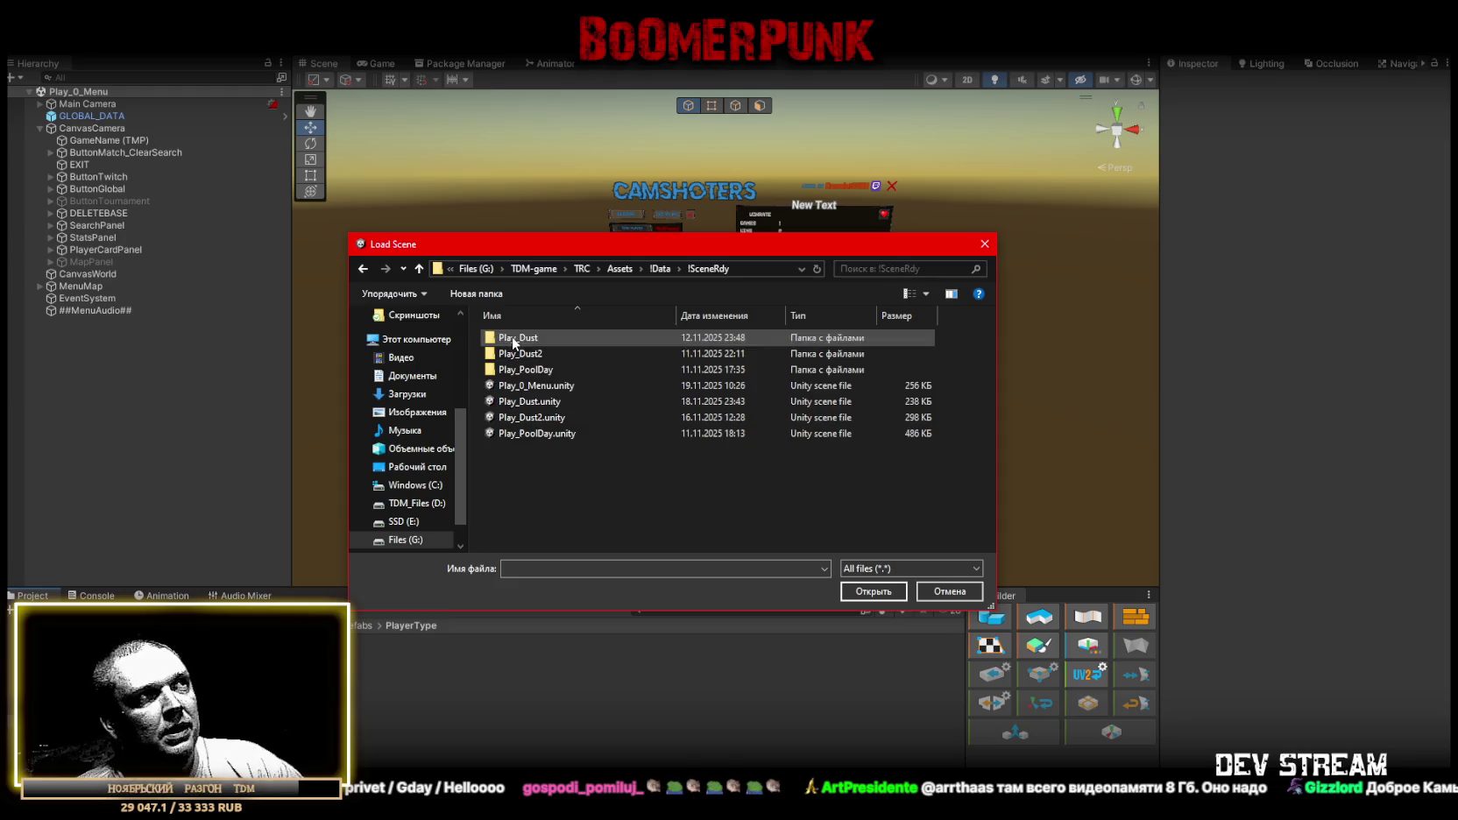
click(539, 403)
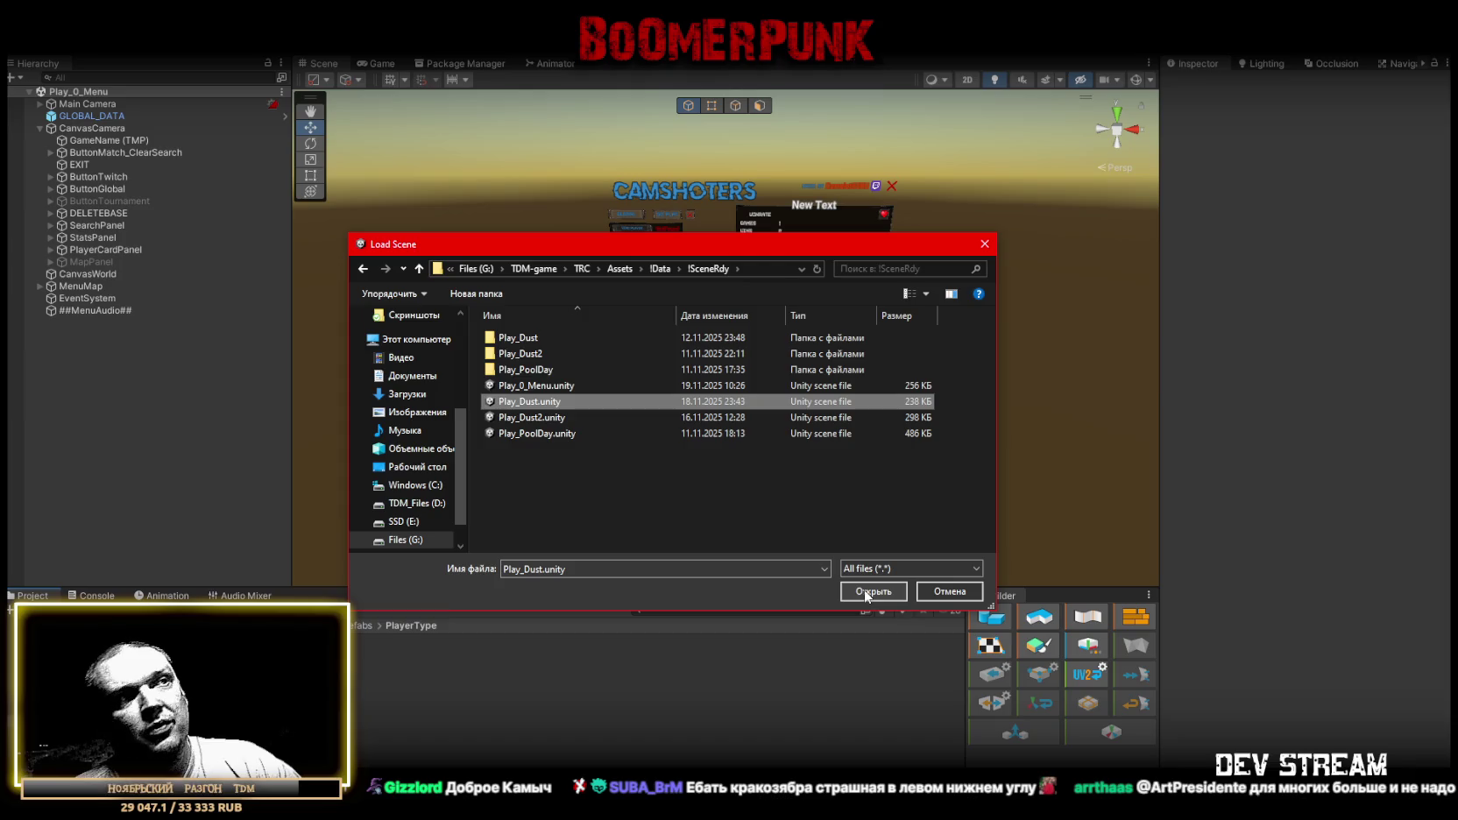
click(859, 590)
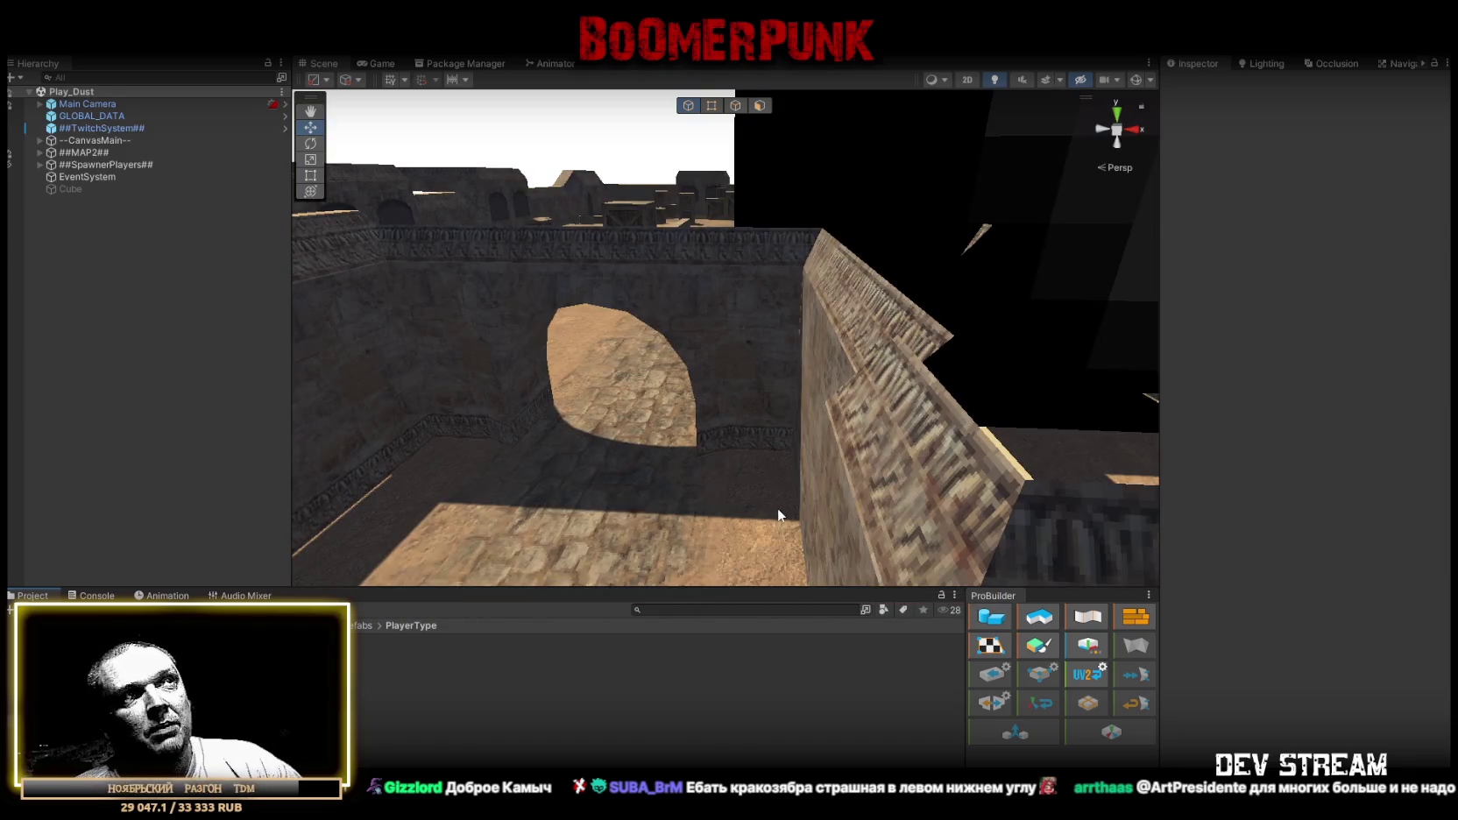
Give ##TwitchSystem## Join Window Seconds 60, Min Players 1 and Fill With Bots off, then enter Play mode.
mouse_move(777, 506)
mouse_down()
mouse_move(560, 348)
mouse_move(760, 370)
mouse_move(402, 179)
mouse_up()
click(102, 128)
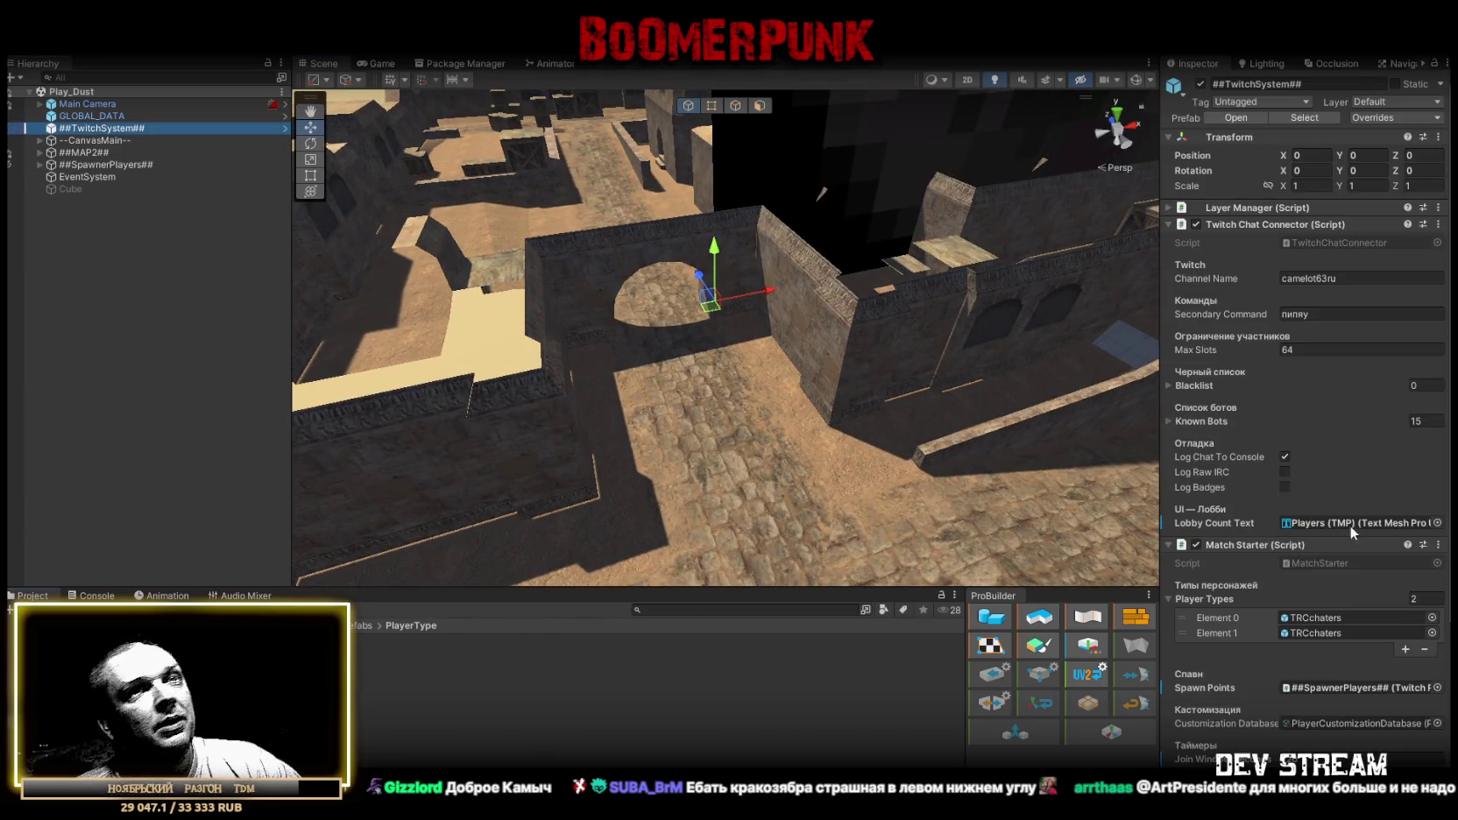
scroll(1350, 570, down, 5)
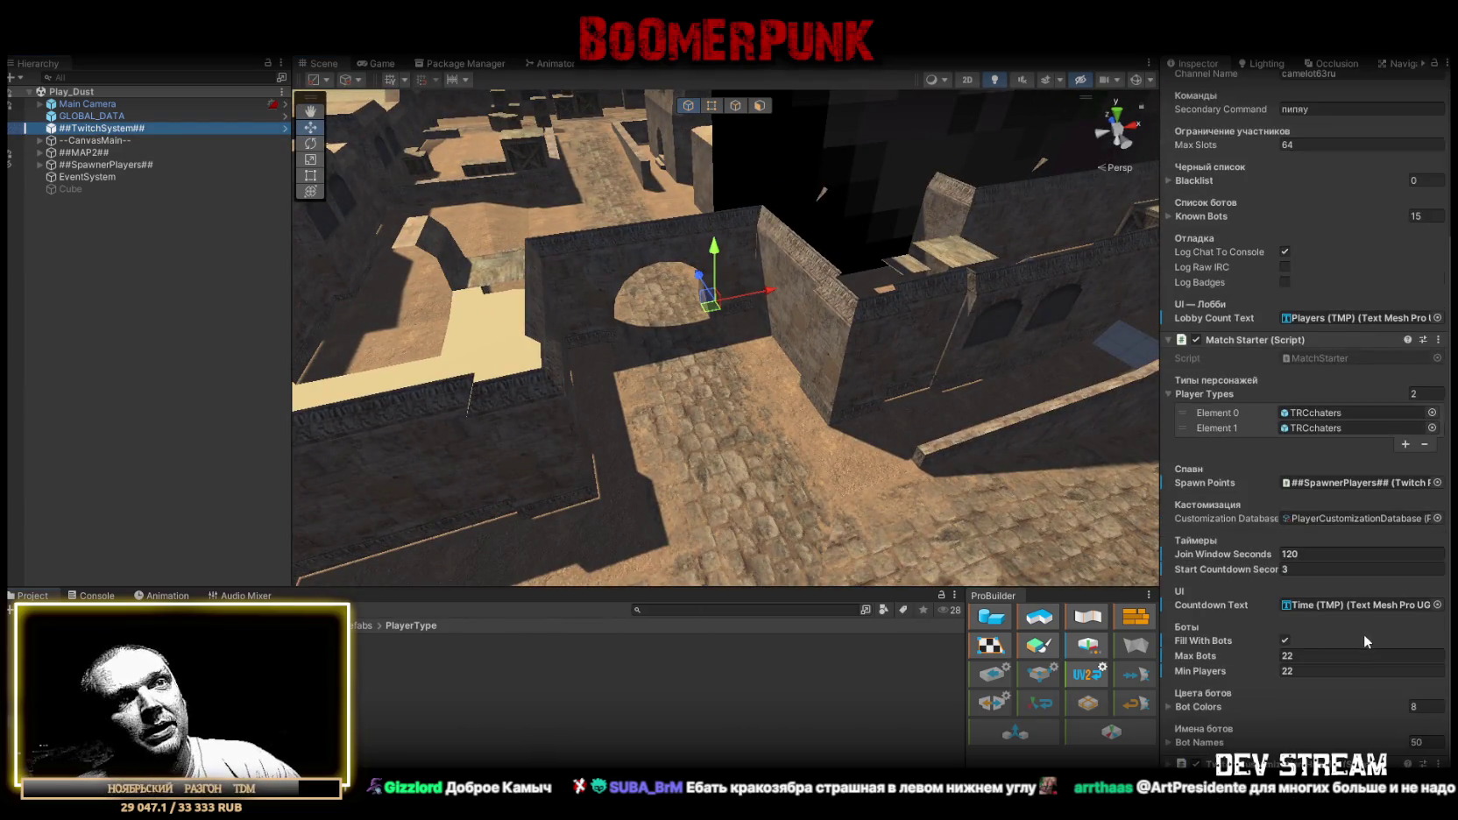
double_click(1291, 553)
text(60)
double_click(1311, 671)
text(1)
click(1285, 640)
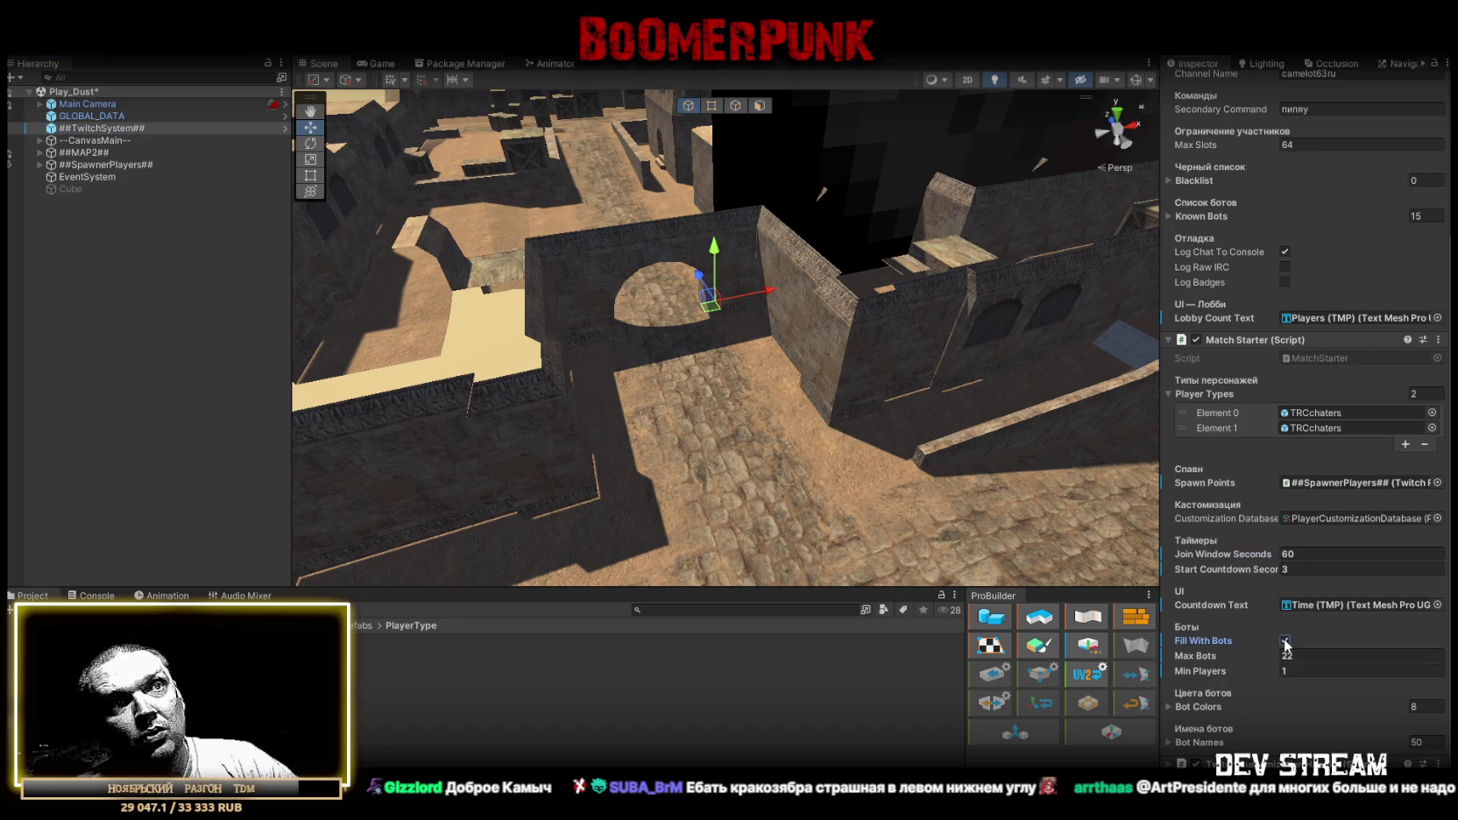
drag(754, 296, 763, 228)
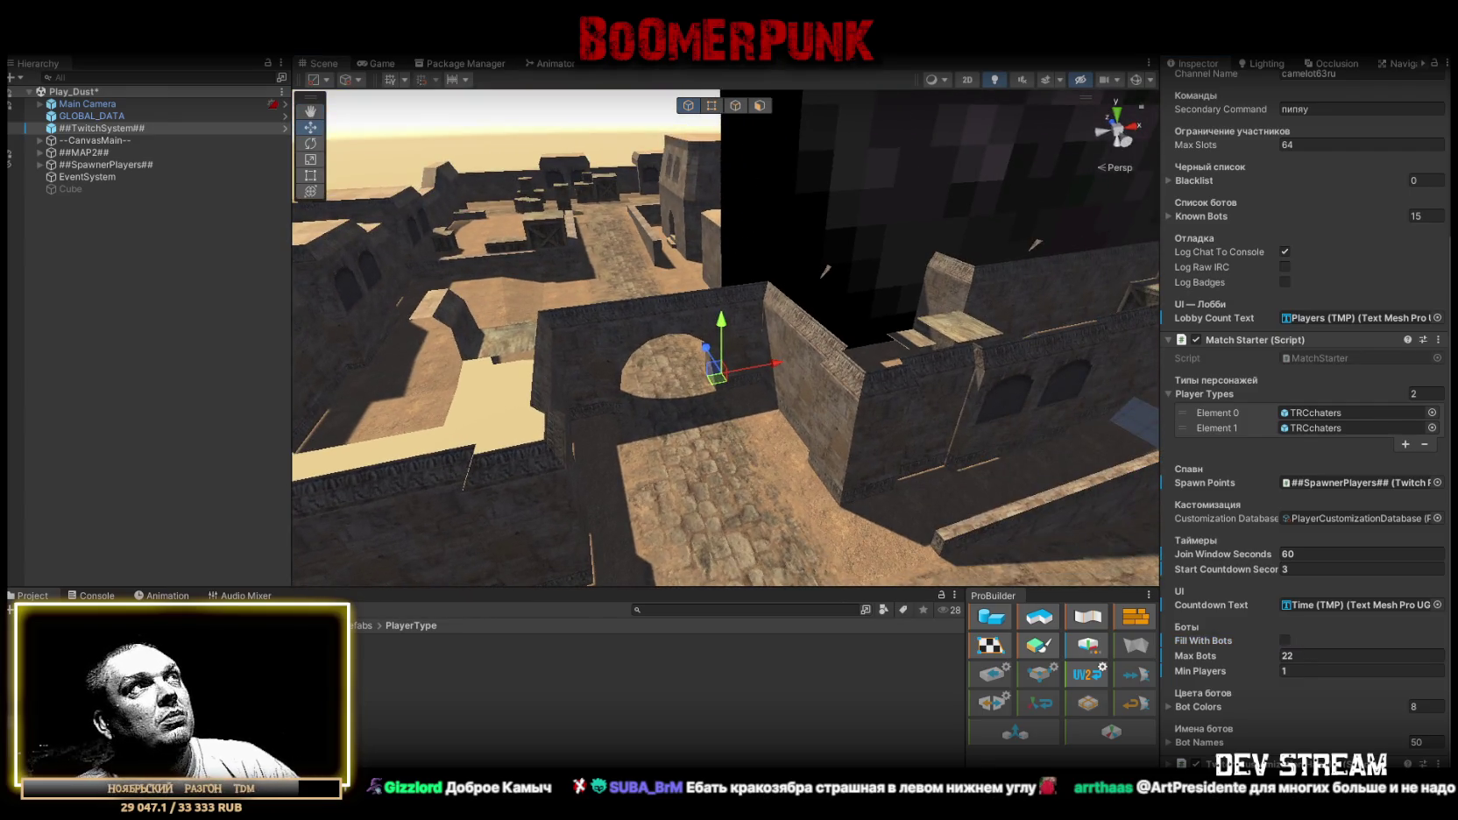
click(729, 44)
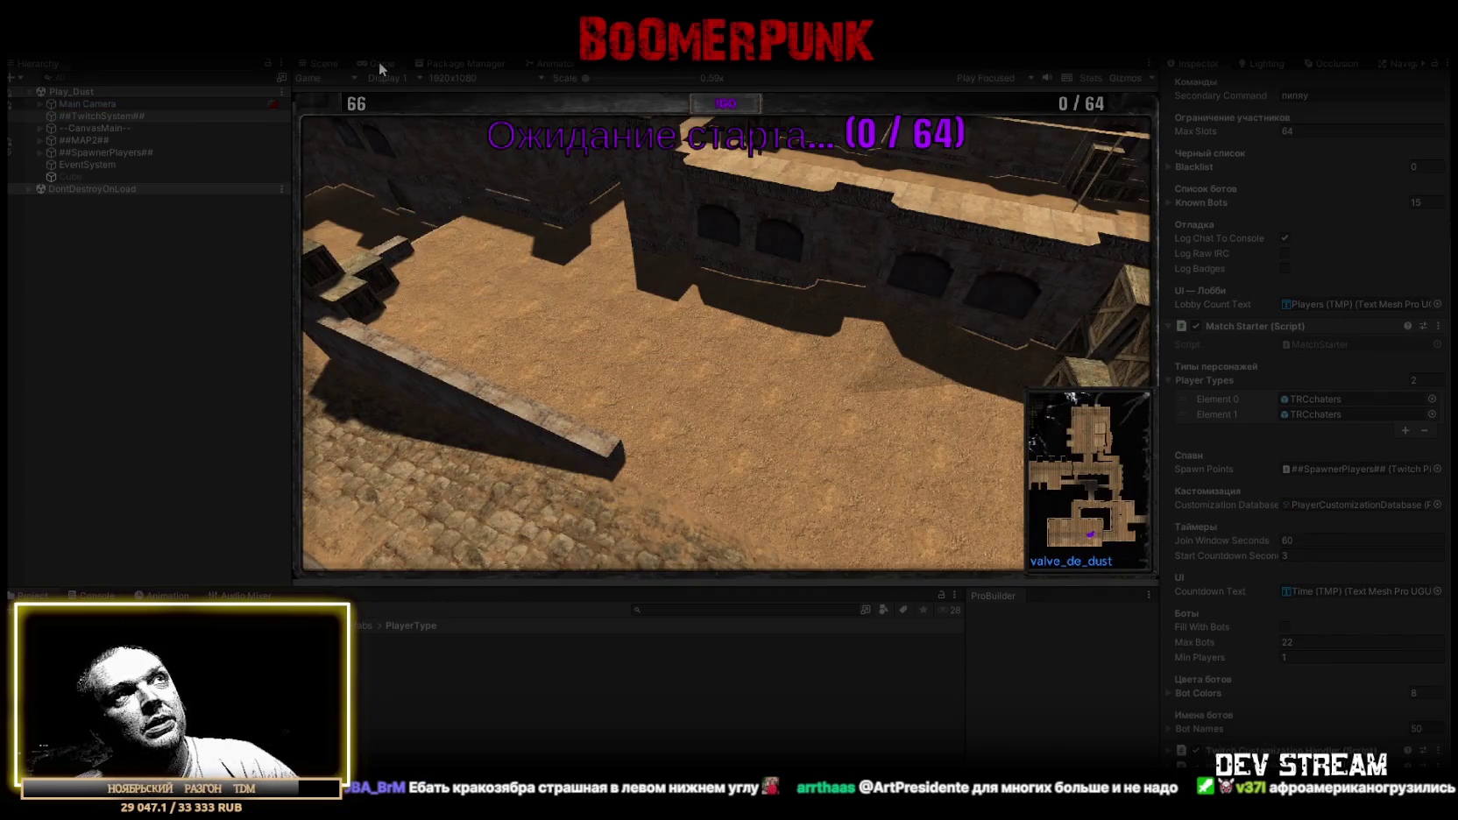
Maximize the Game view, start the join countdown with !GO, and exit Play mode after the match.
double_click(380, 63)
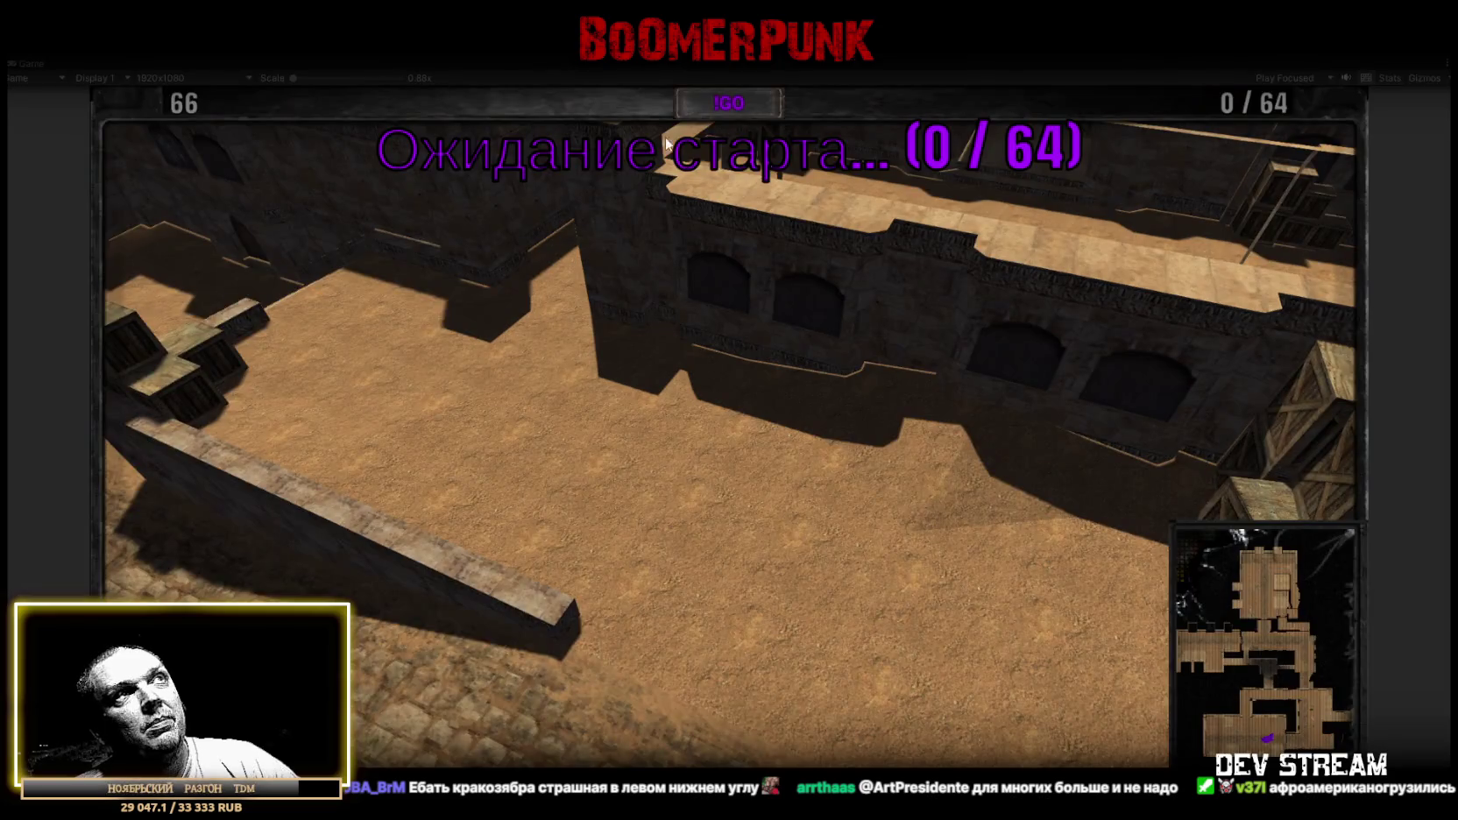
click(730, 103)
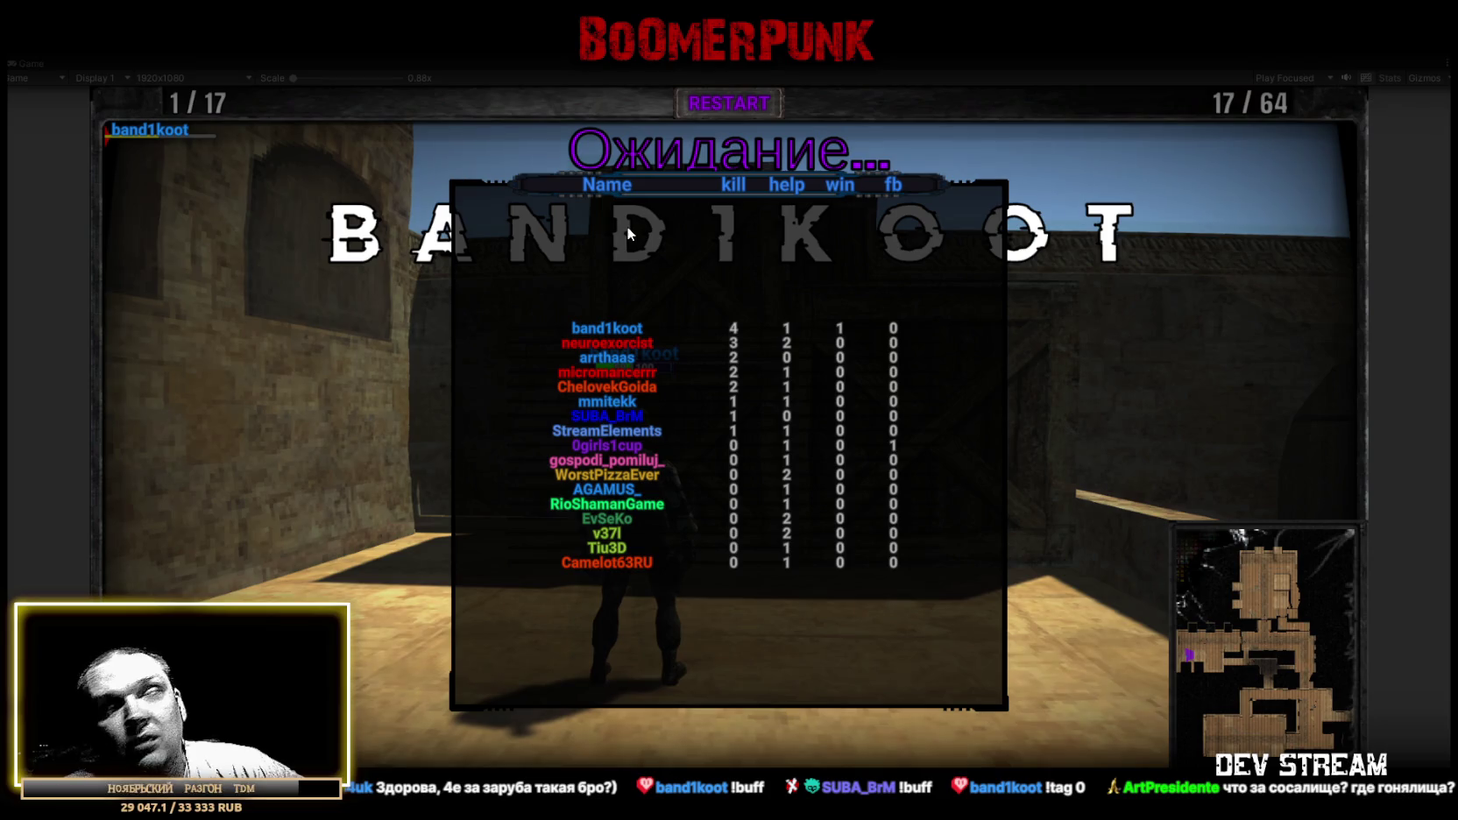
key(ctrl+p)
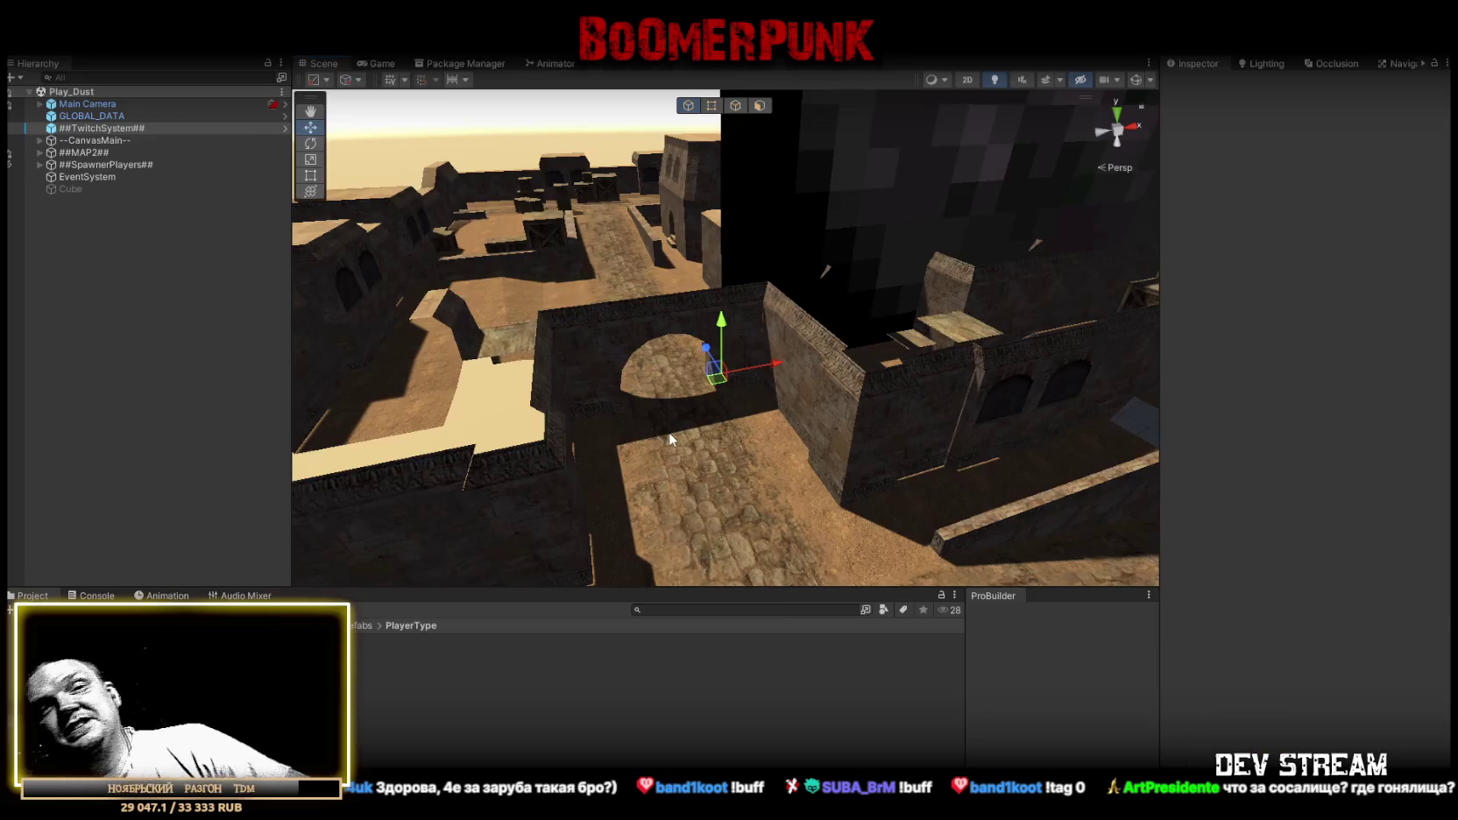
Return from KE Statues - Lite to the past-week free asset results and scroll through them.
key(alt+Tab)
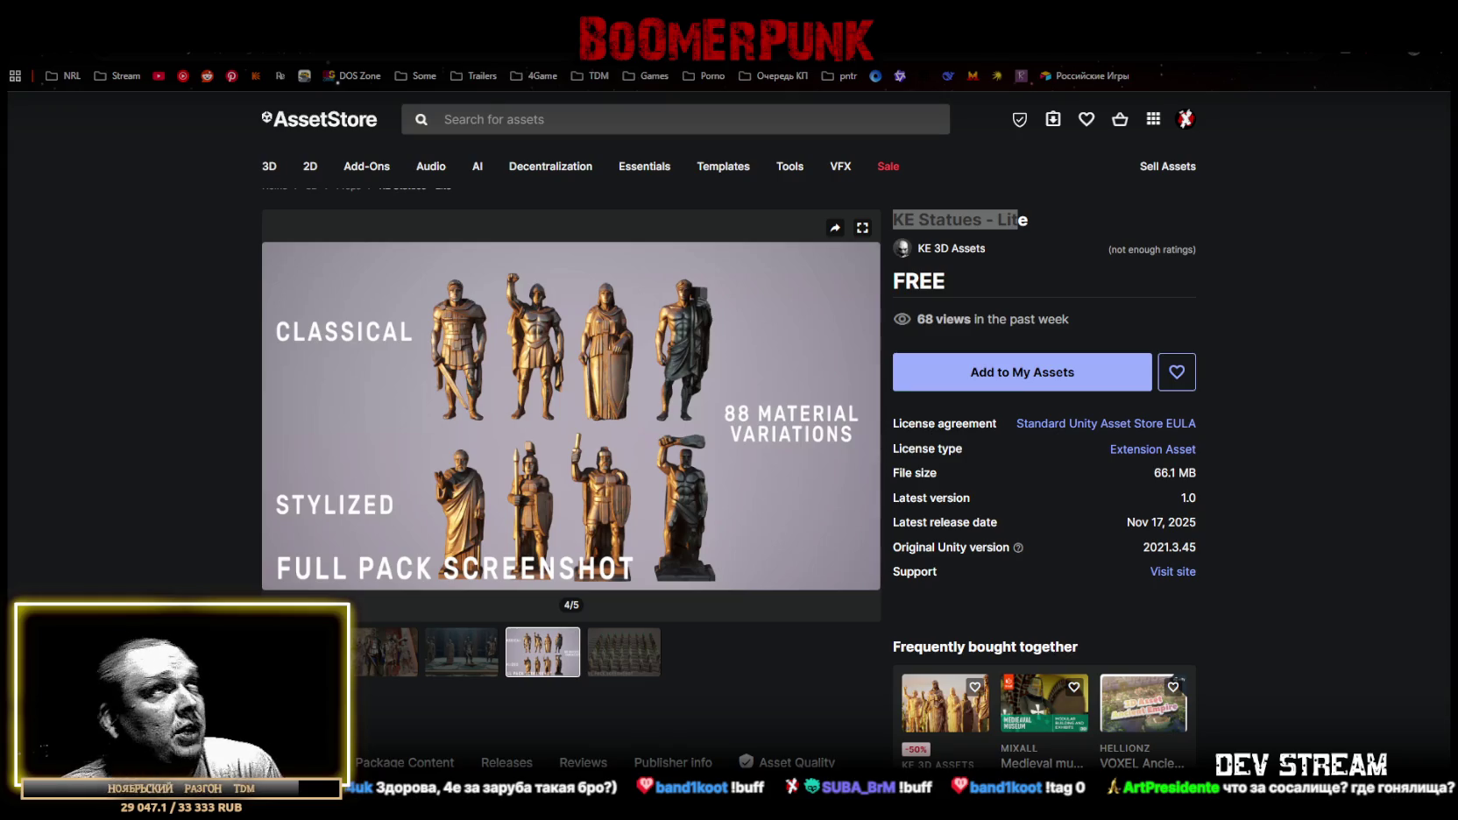
key(alt+Left)
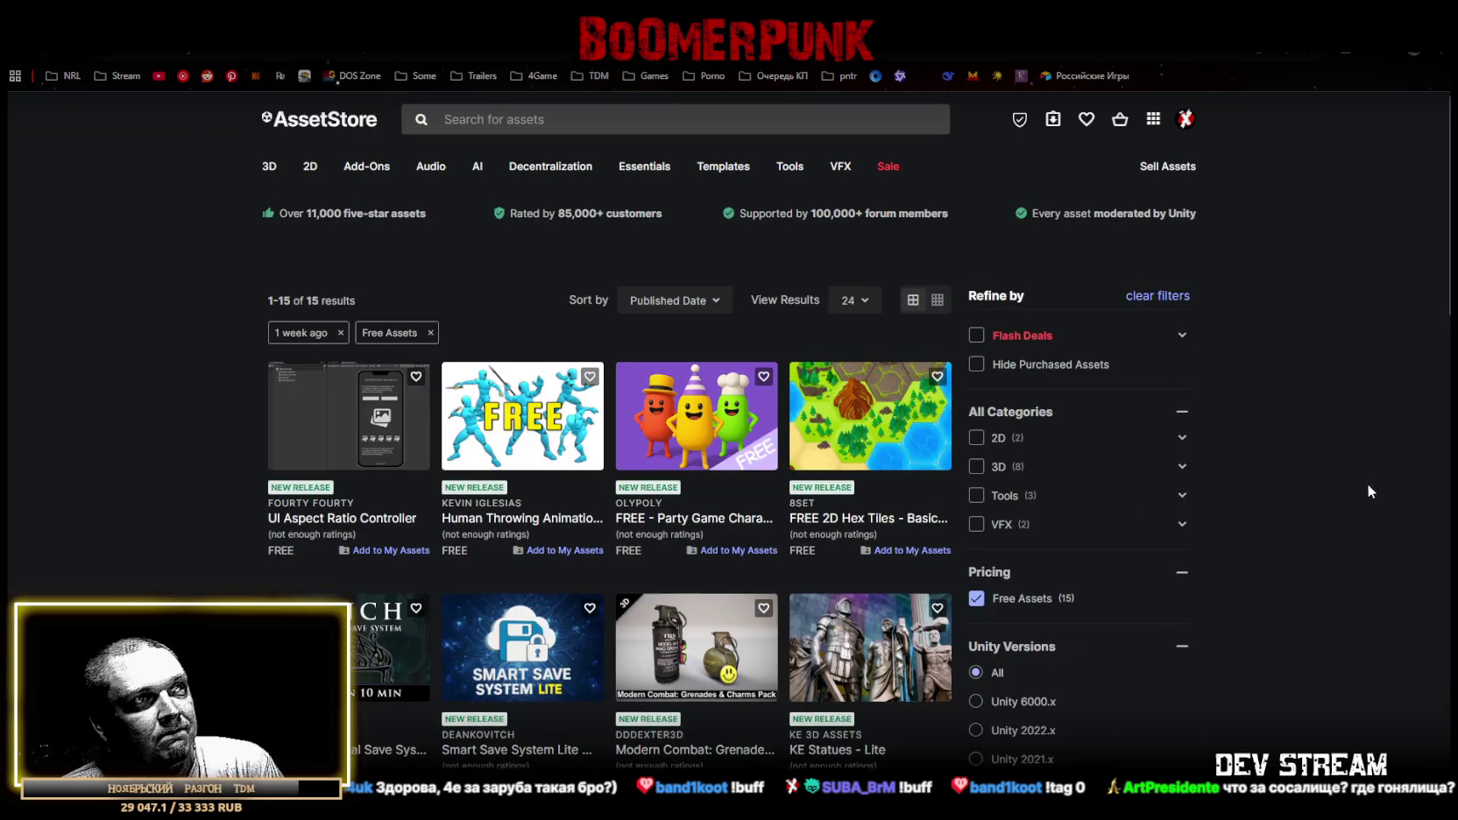
scroll(1369, 486, down, 1)
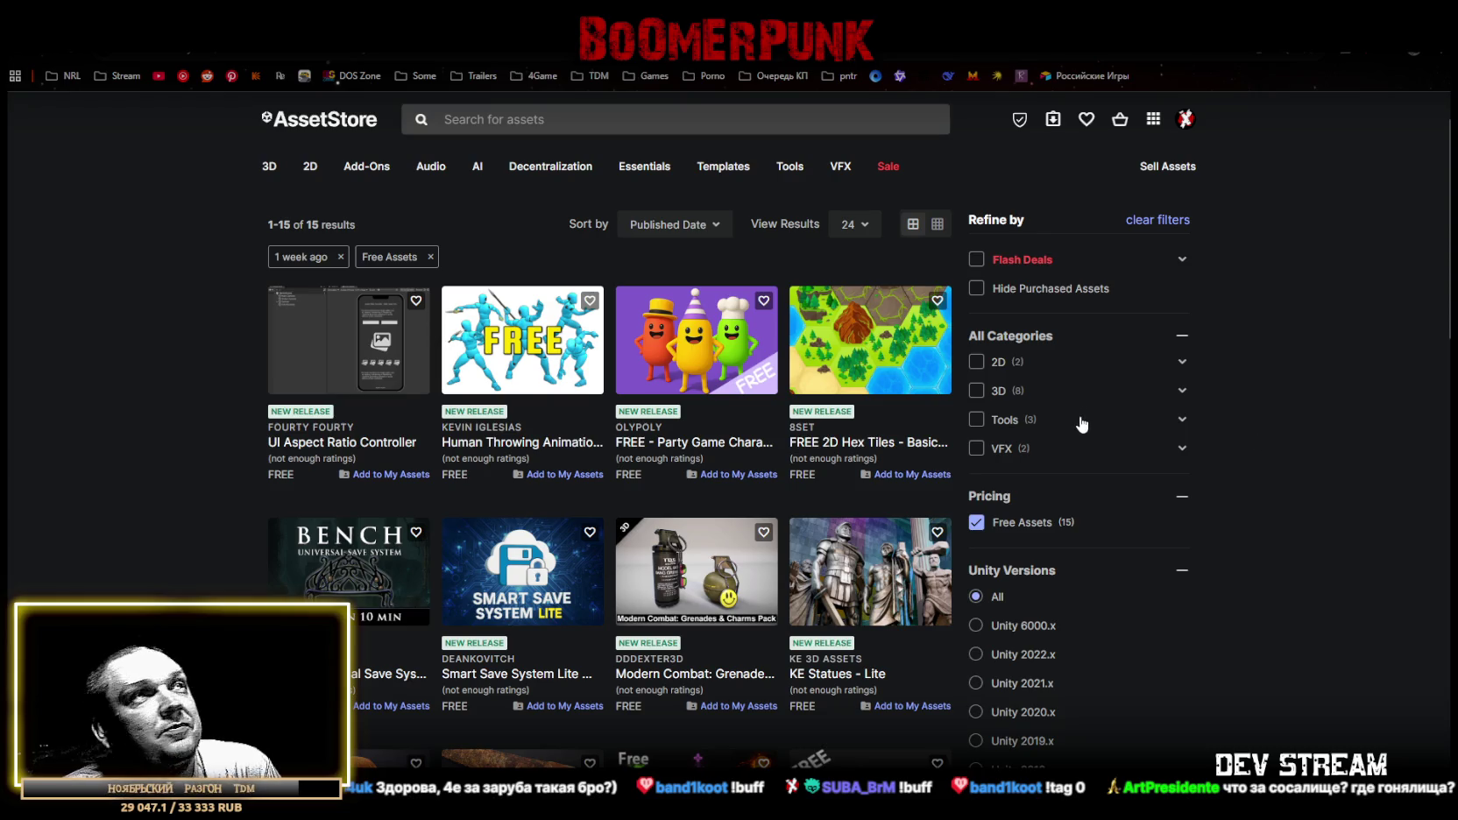
scroll(960, 447, down, 5)
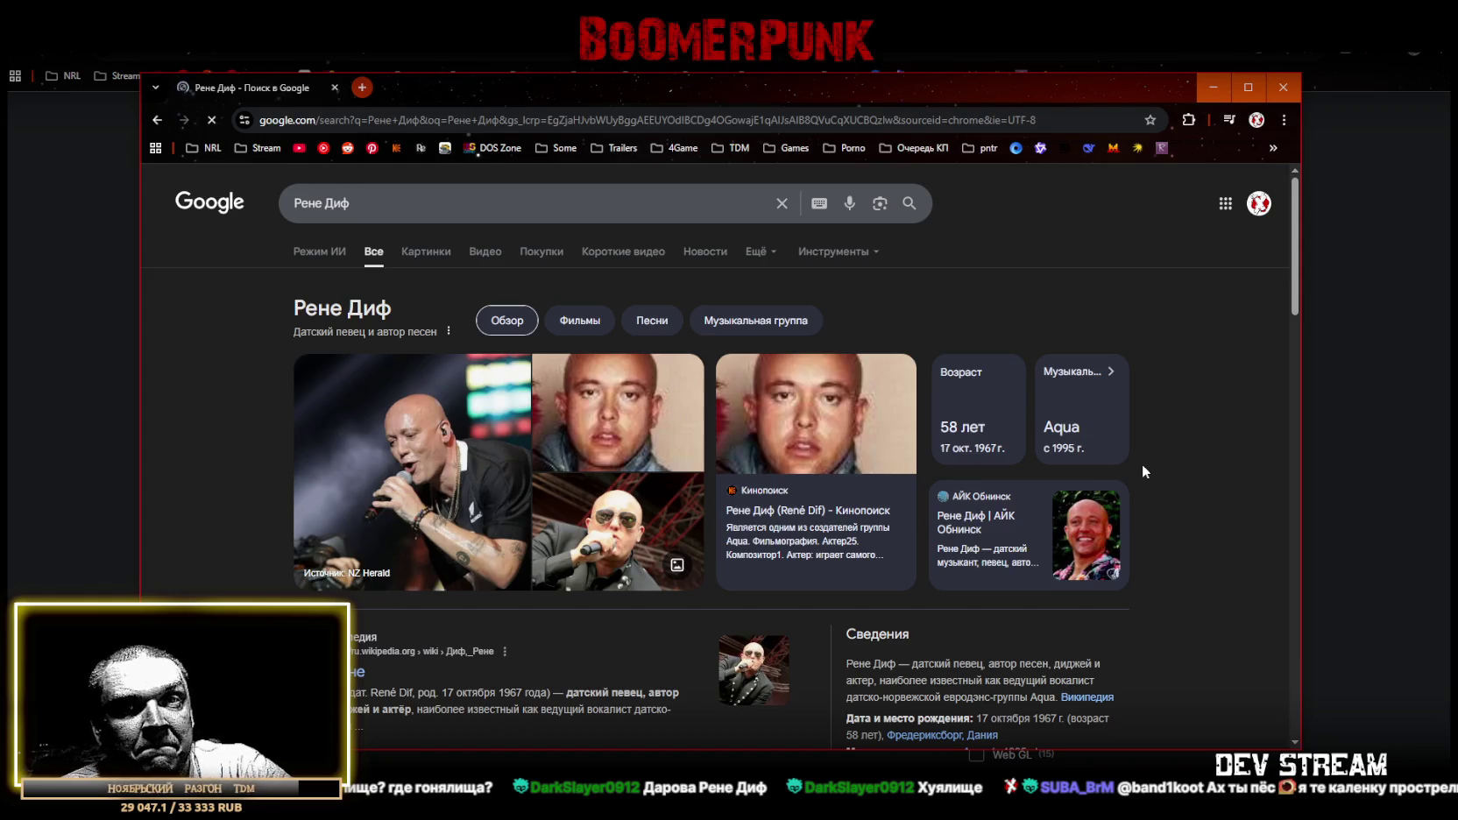
Close the Google search window to bring the Asset Store back.
click(335, 88)
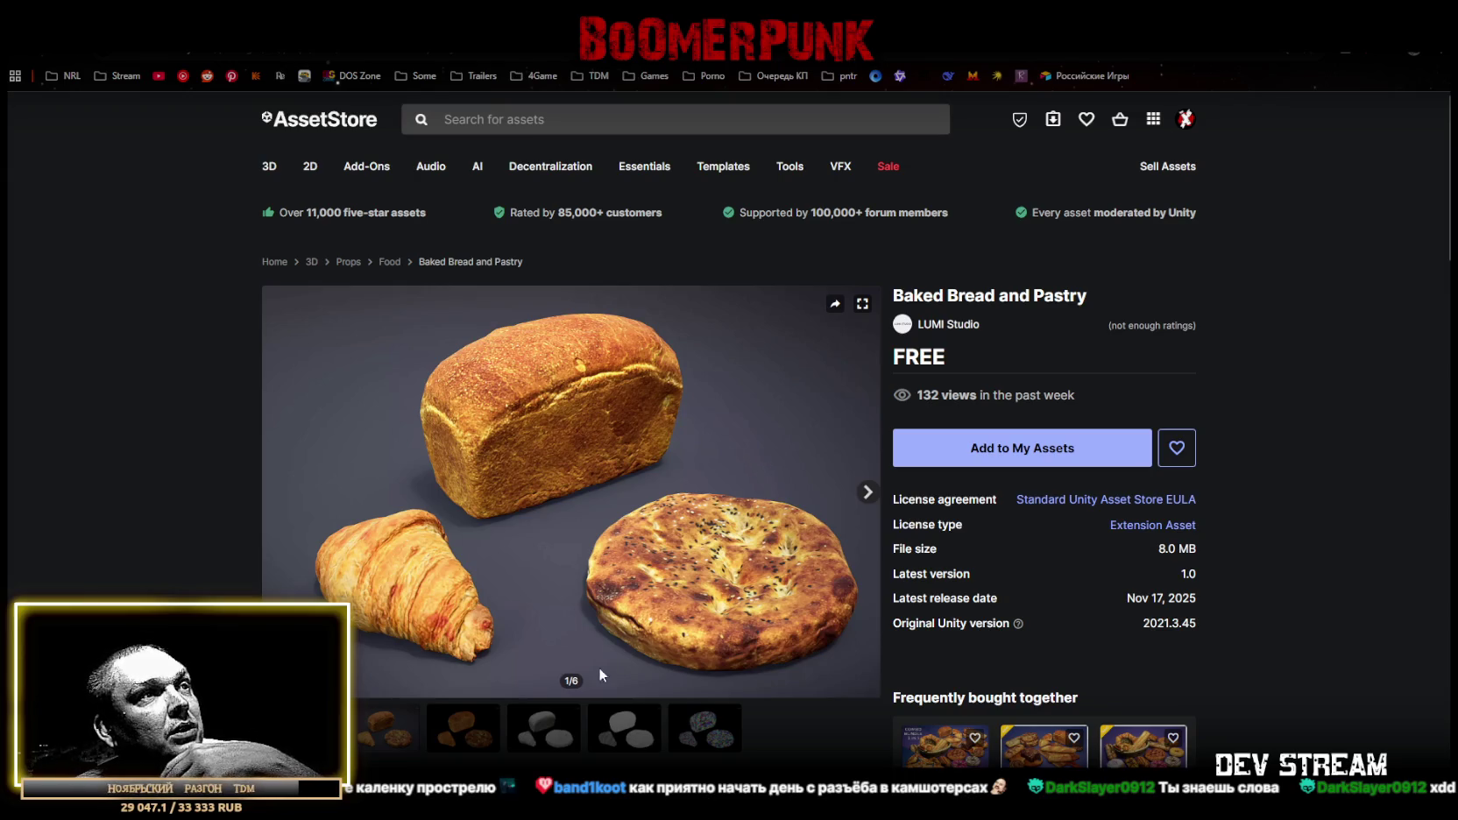
Browse the Baked Bread and Pastry preview images, then switch to the Free Game VFX Collection tab.
click(680, 727)
click(622, 734)
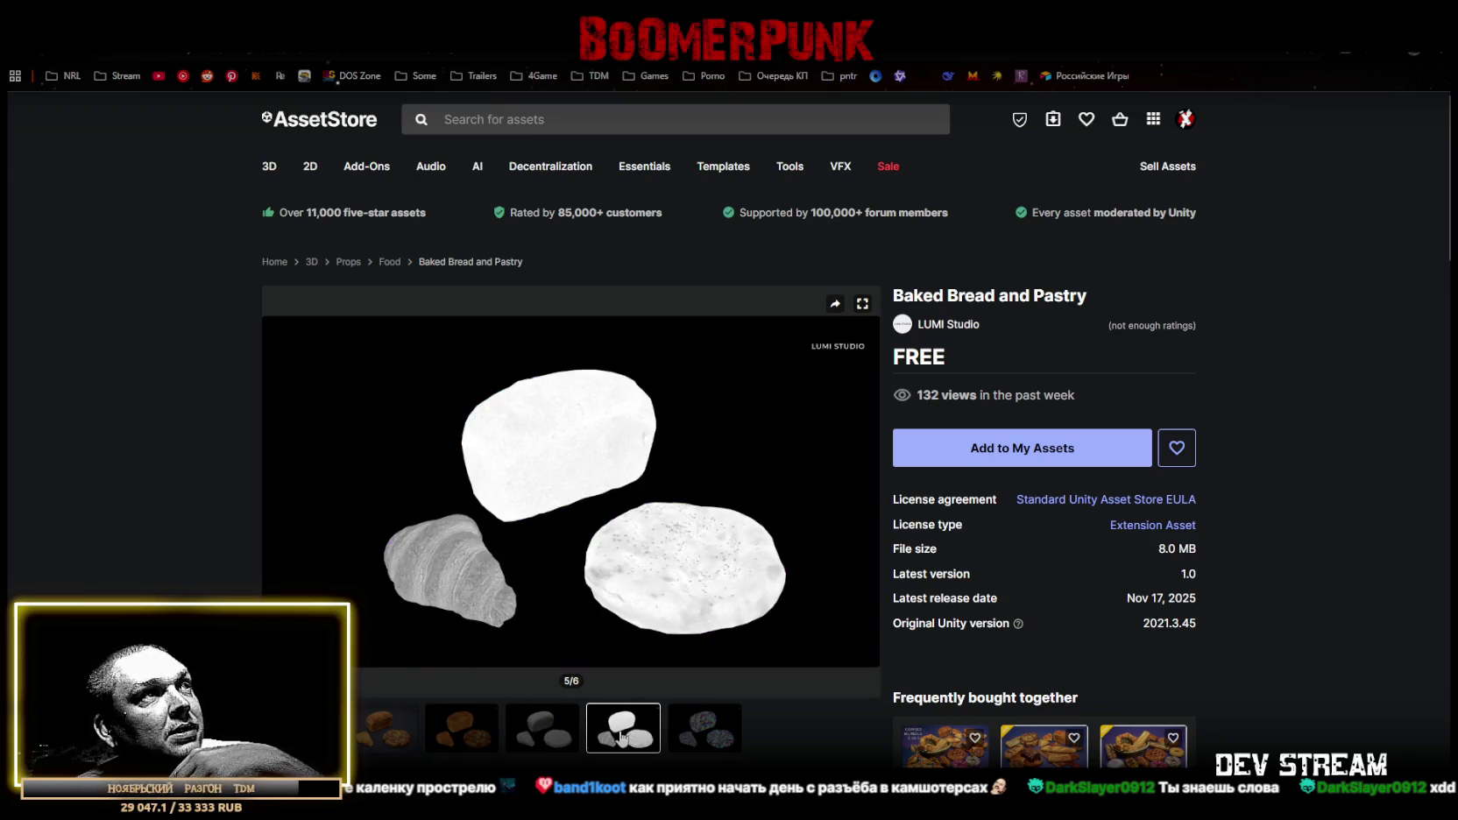
click(565, 739)
click(505, 736)
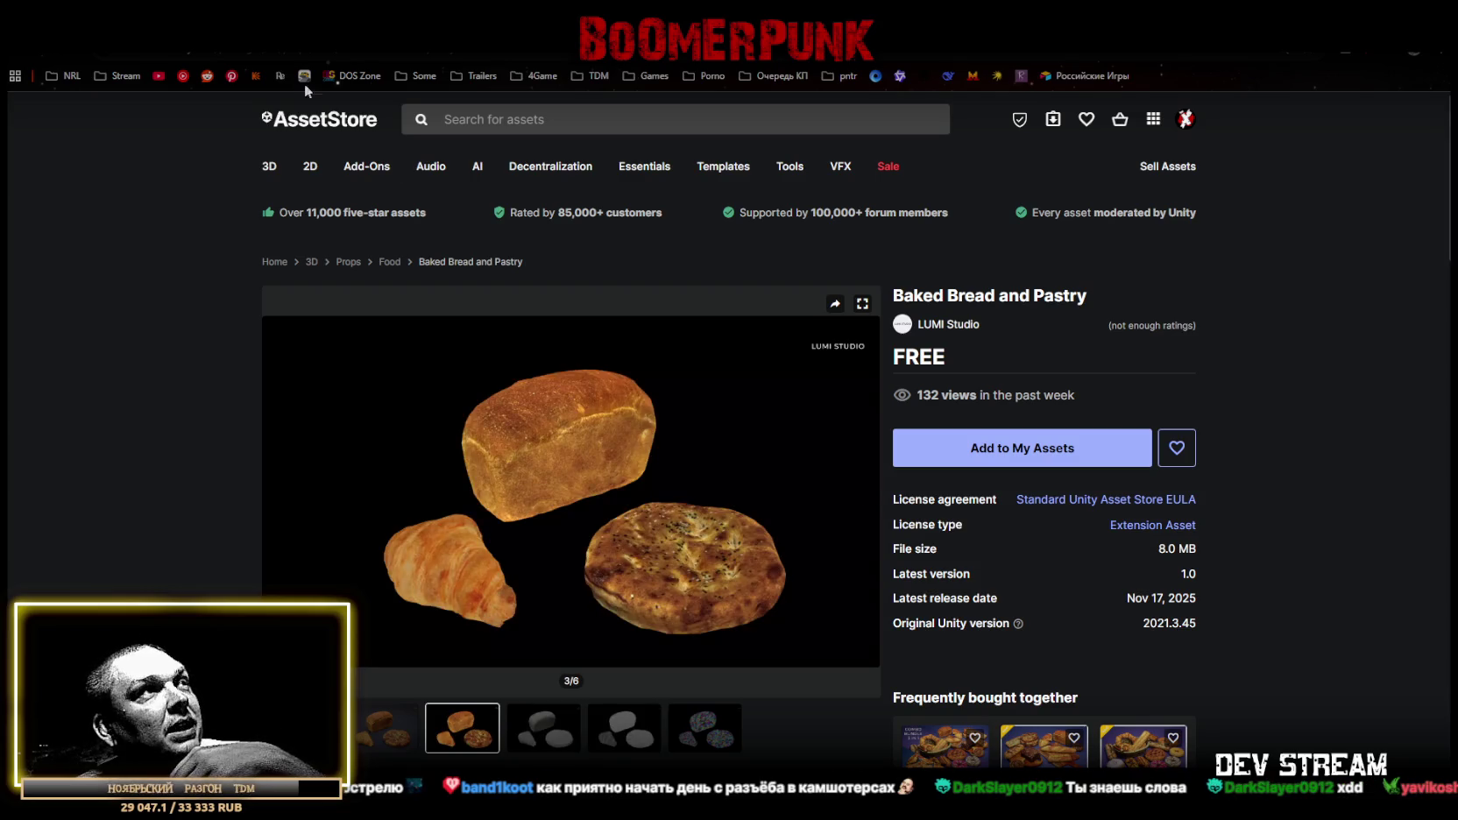
key(ctrl+Tab)
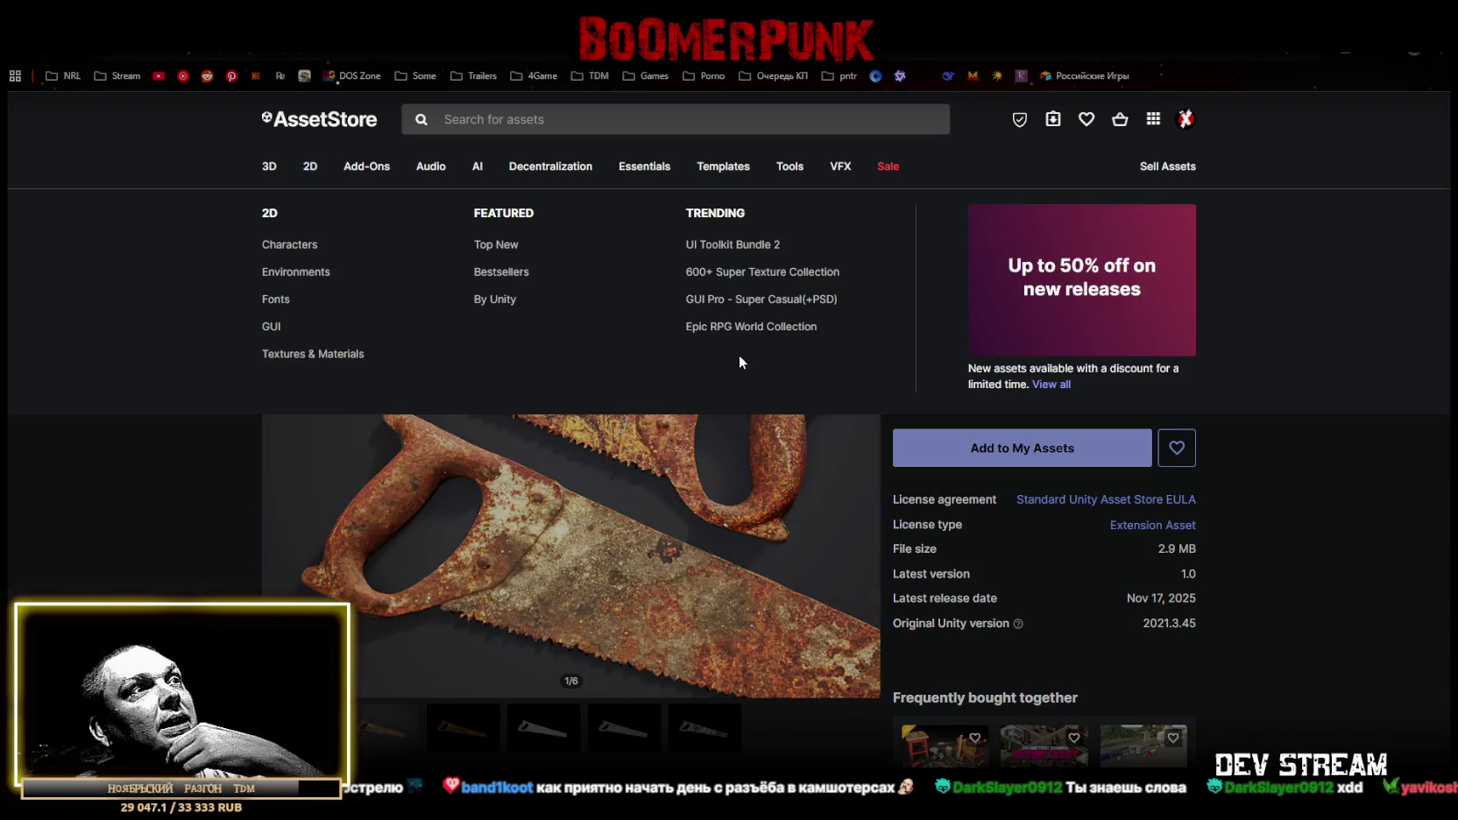
key(ctrl+Tab)
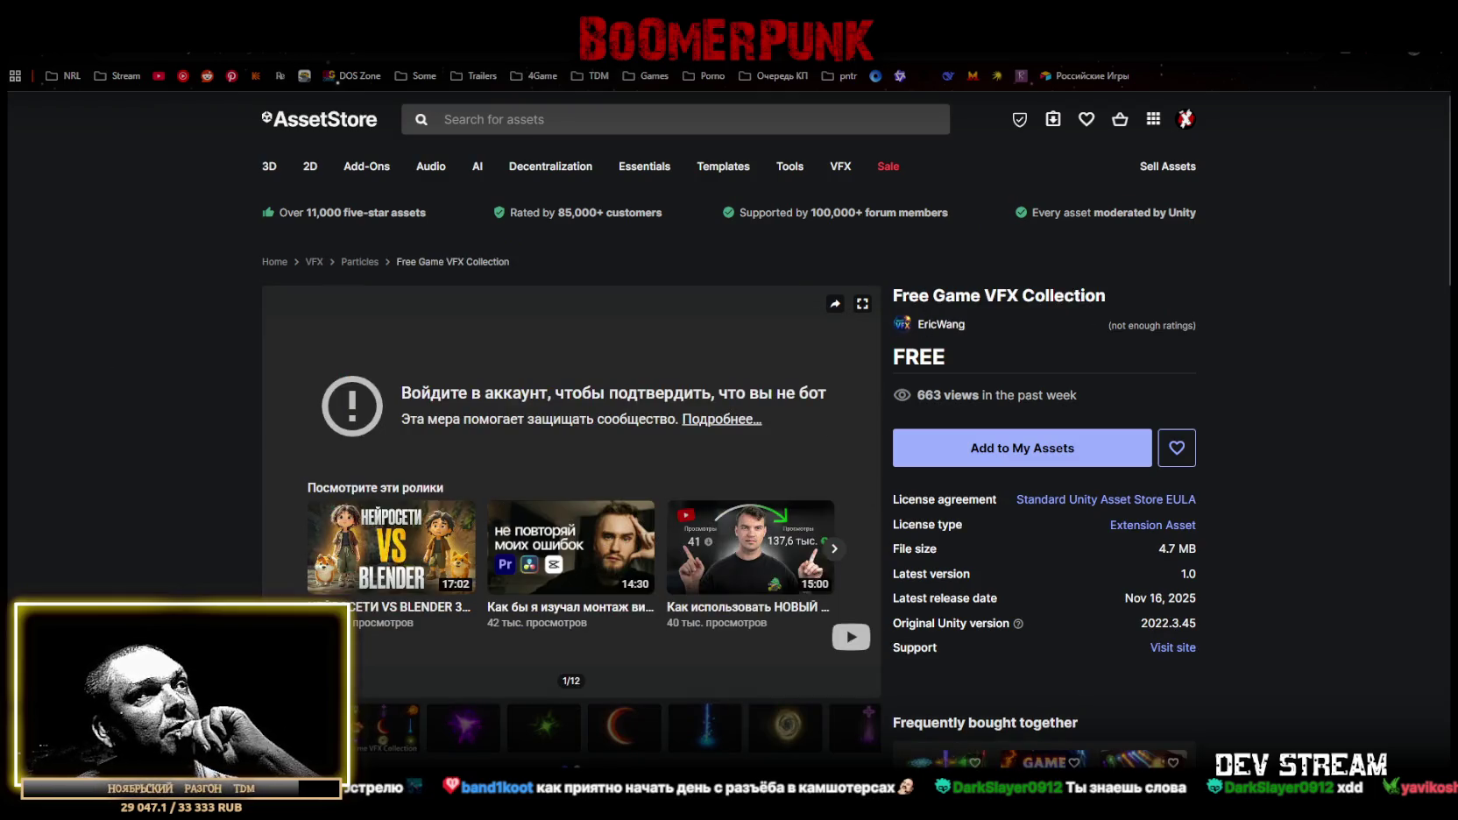
Look through the Free Game VFX Collection preview images, including the green burst effect.
click(403, 745)
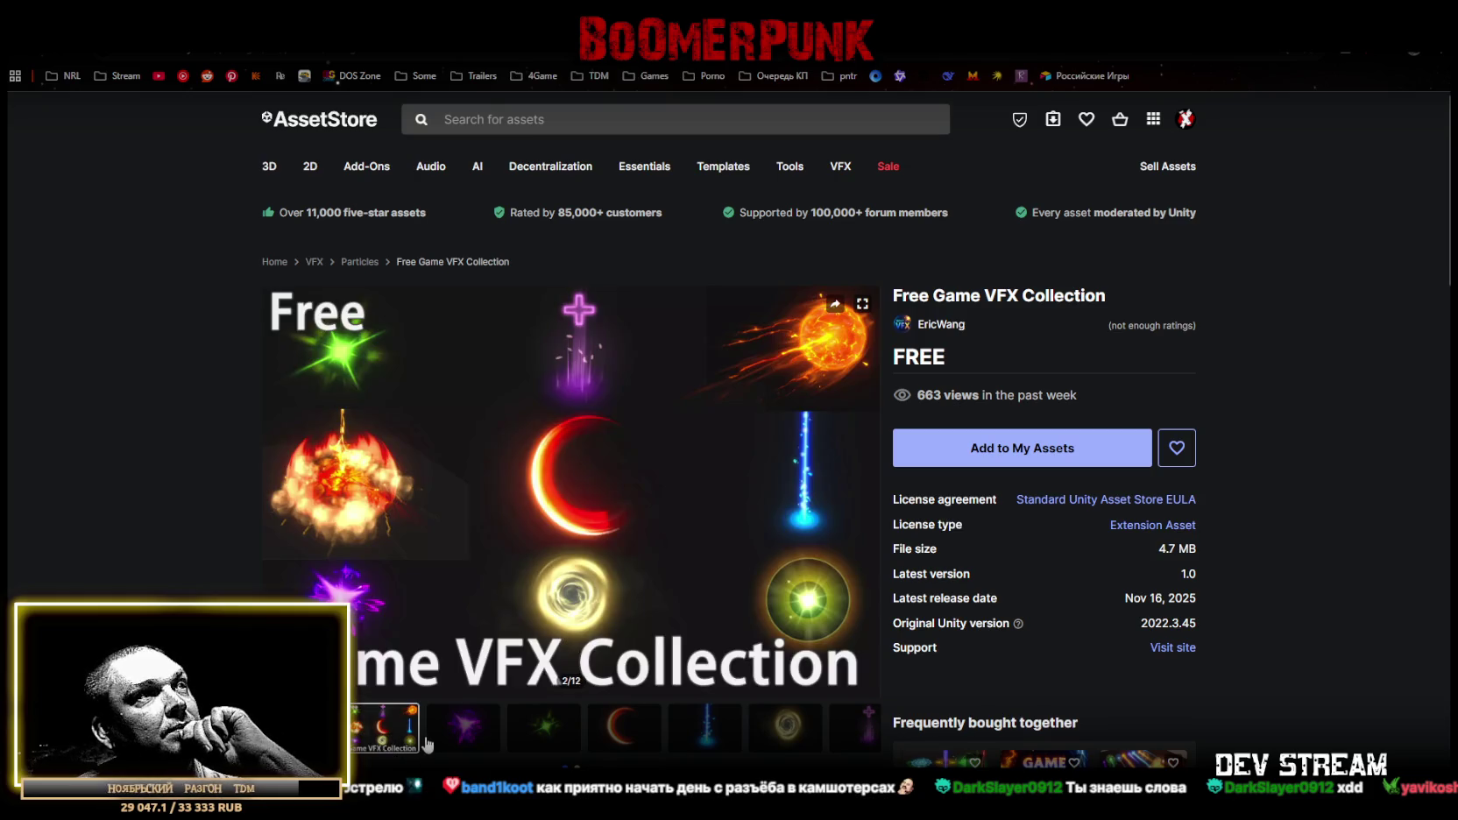
click(444, 741)
click(537, 733)
Add Free Game VFX Collection to My Assets, accepting the Terms of Service.
click(988, 451)
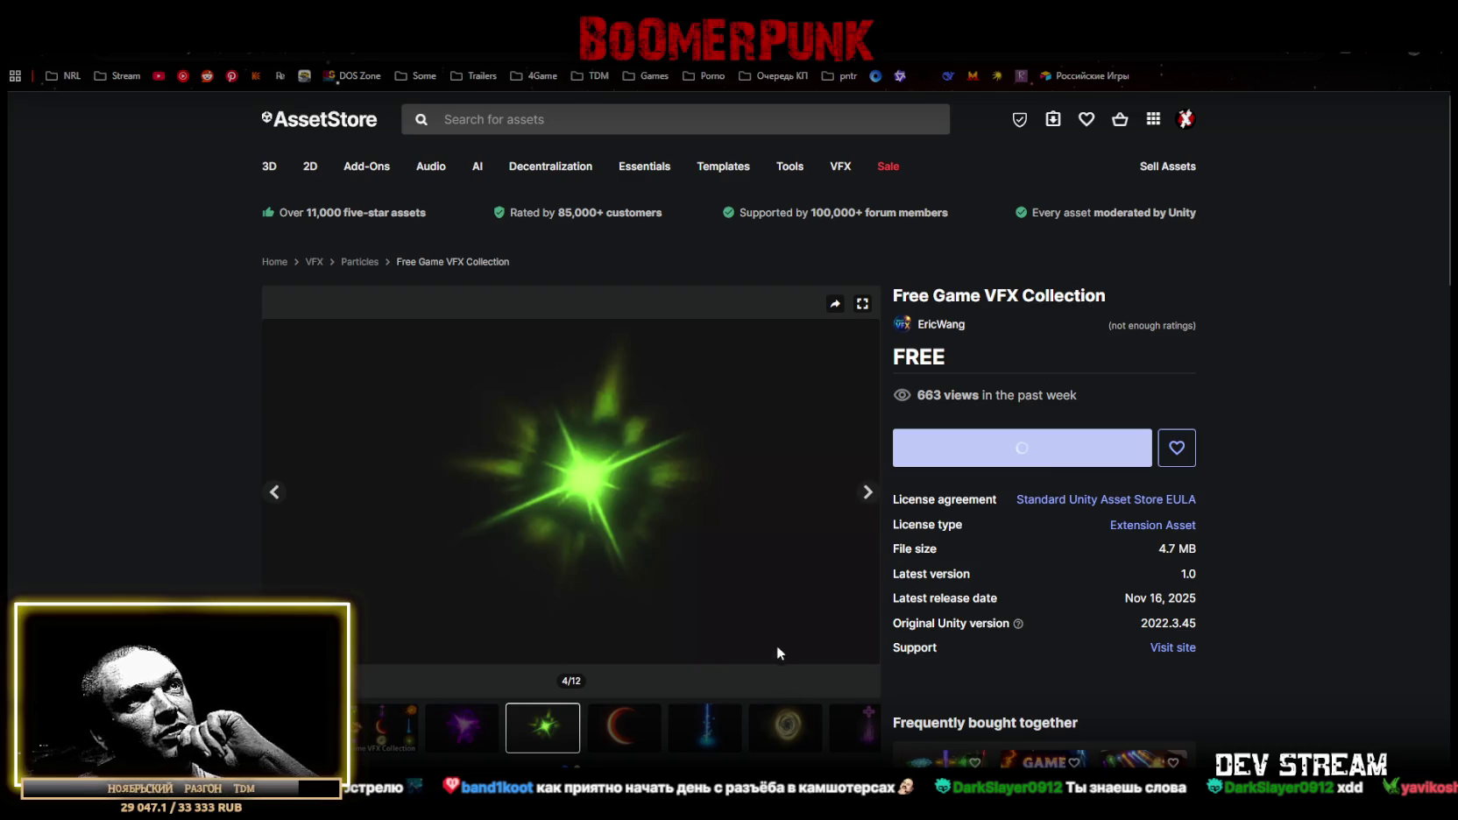
scroll(804, 618, down, 3)
scroll(802, 616, down, 3)
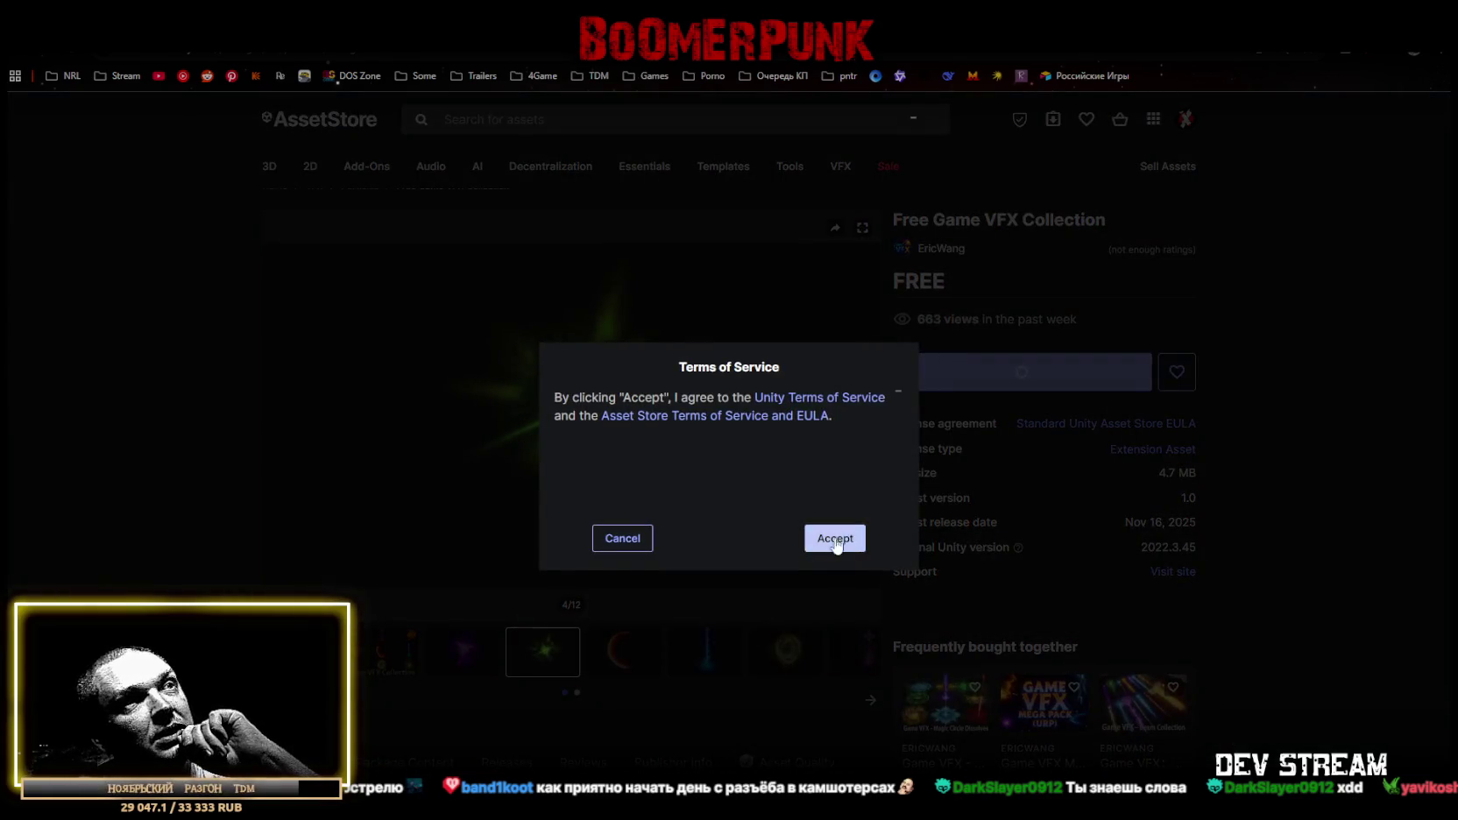
click(840, 536)
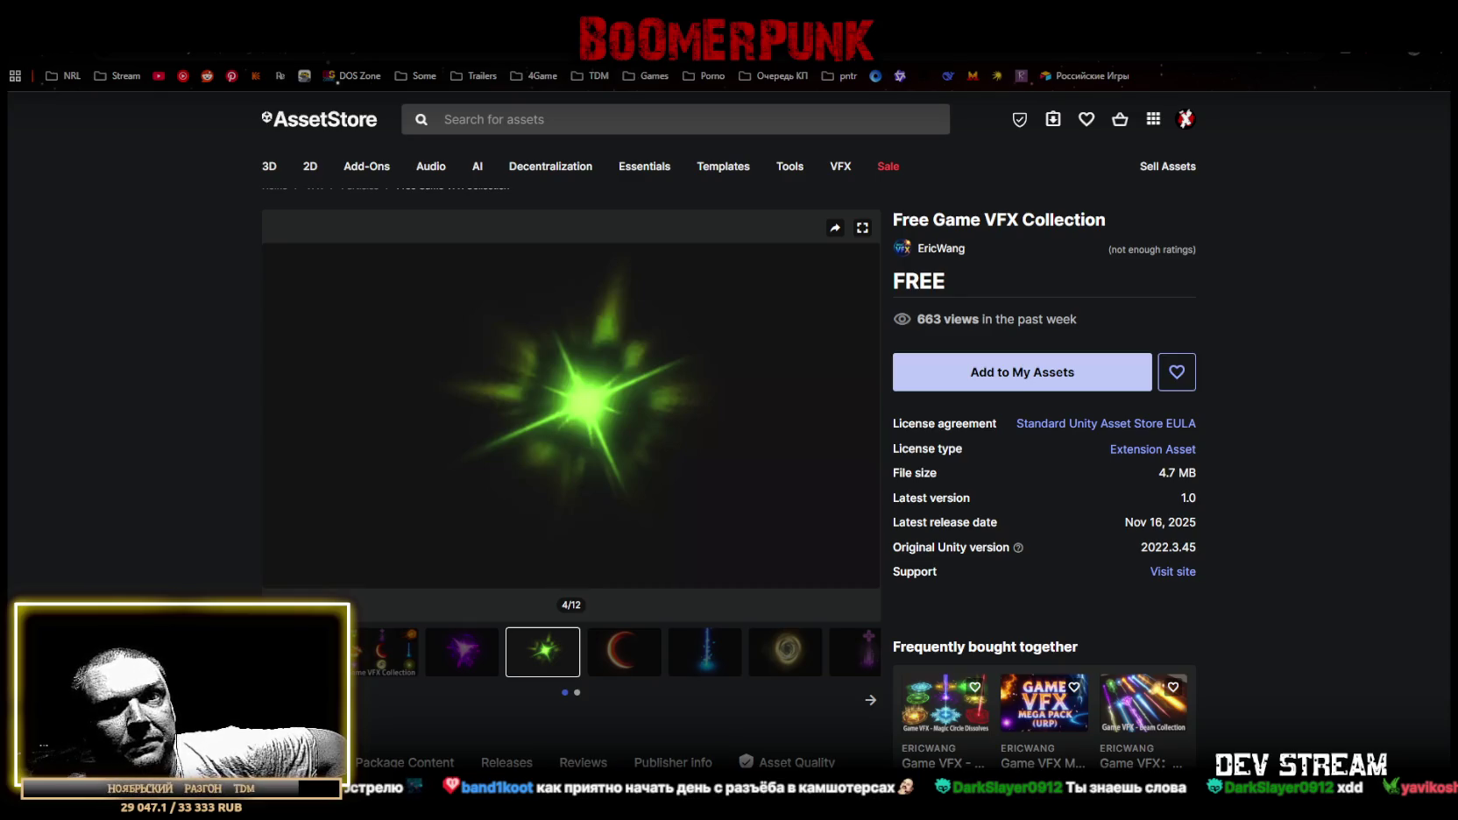
click(1004, 377)
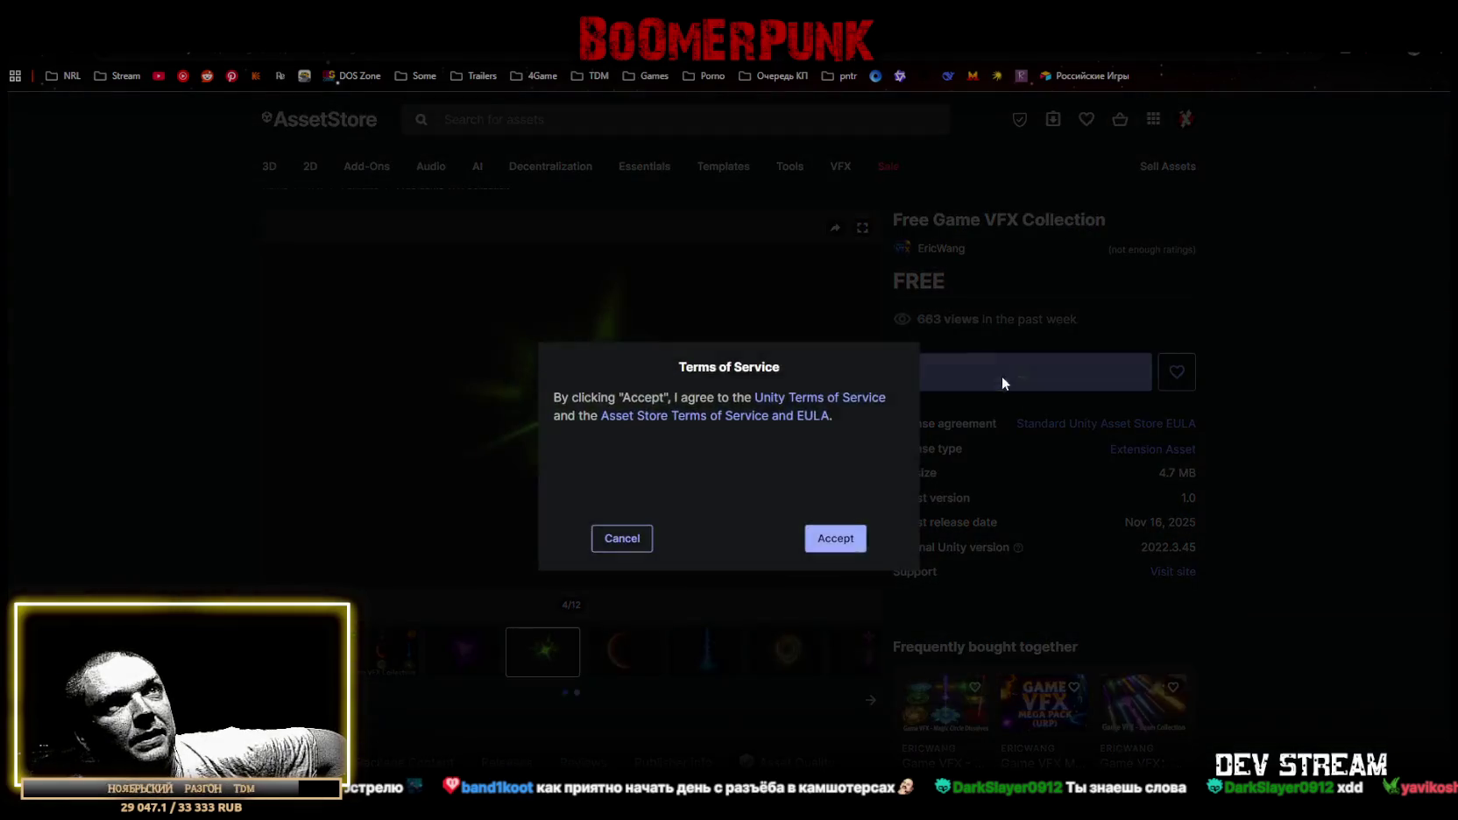
click(836, 540)
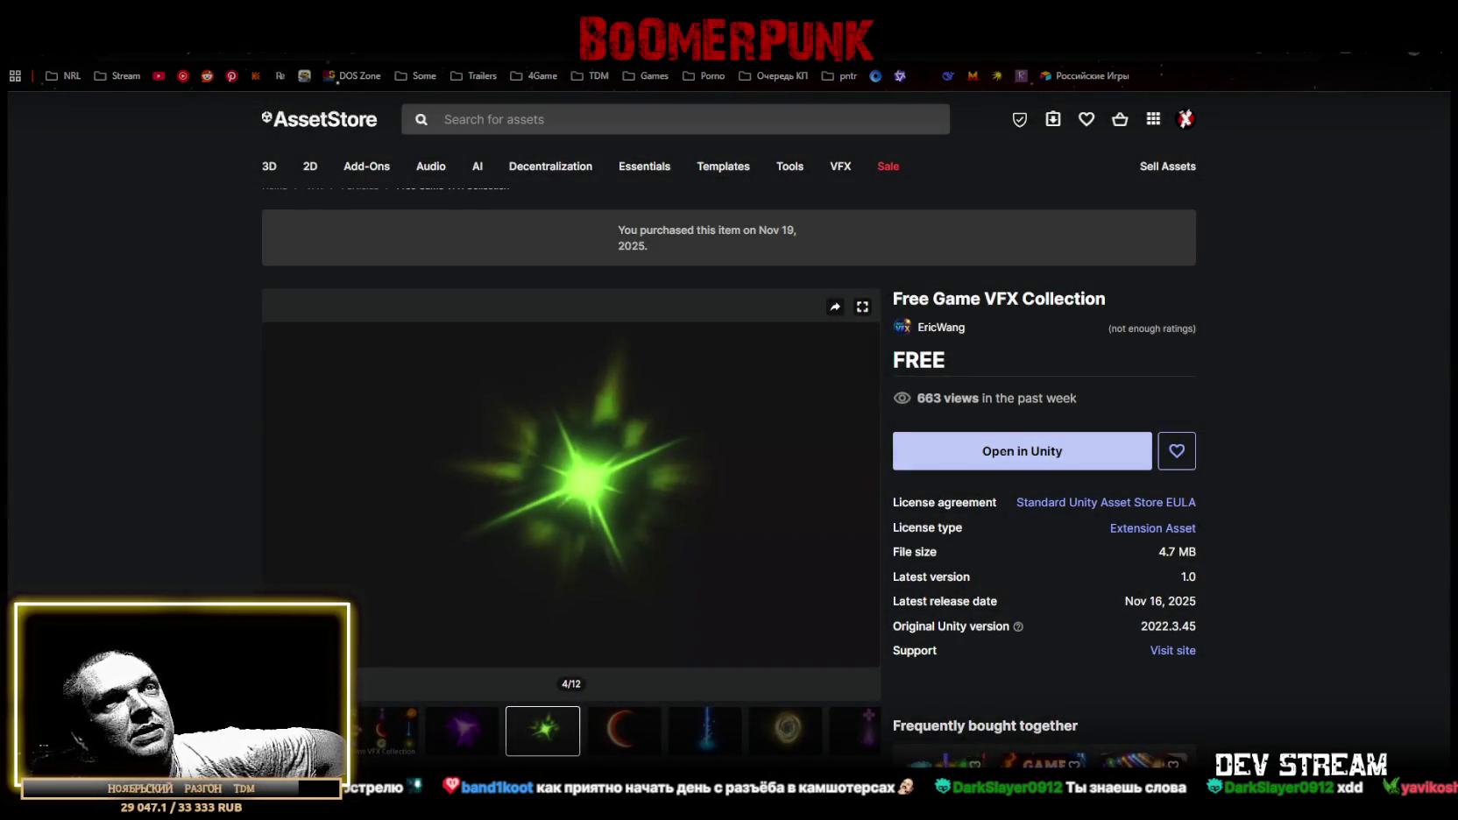
key(alt+Left)
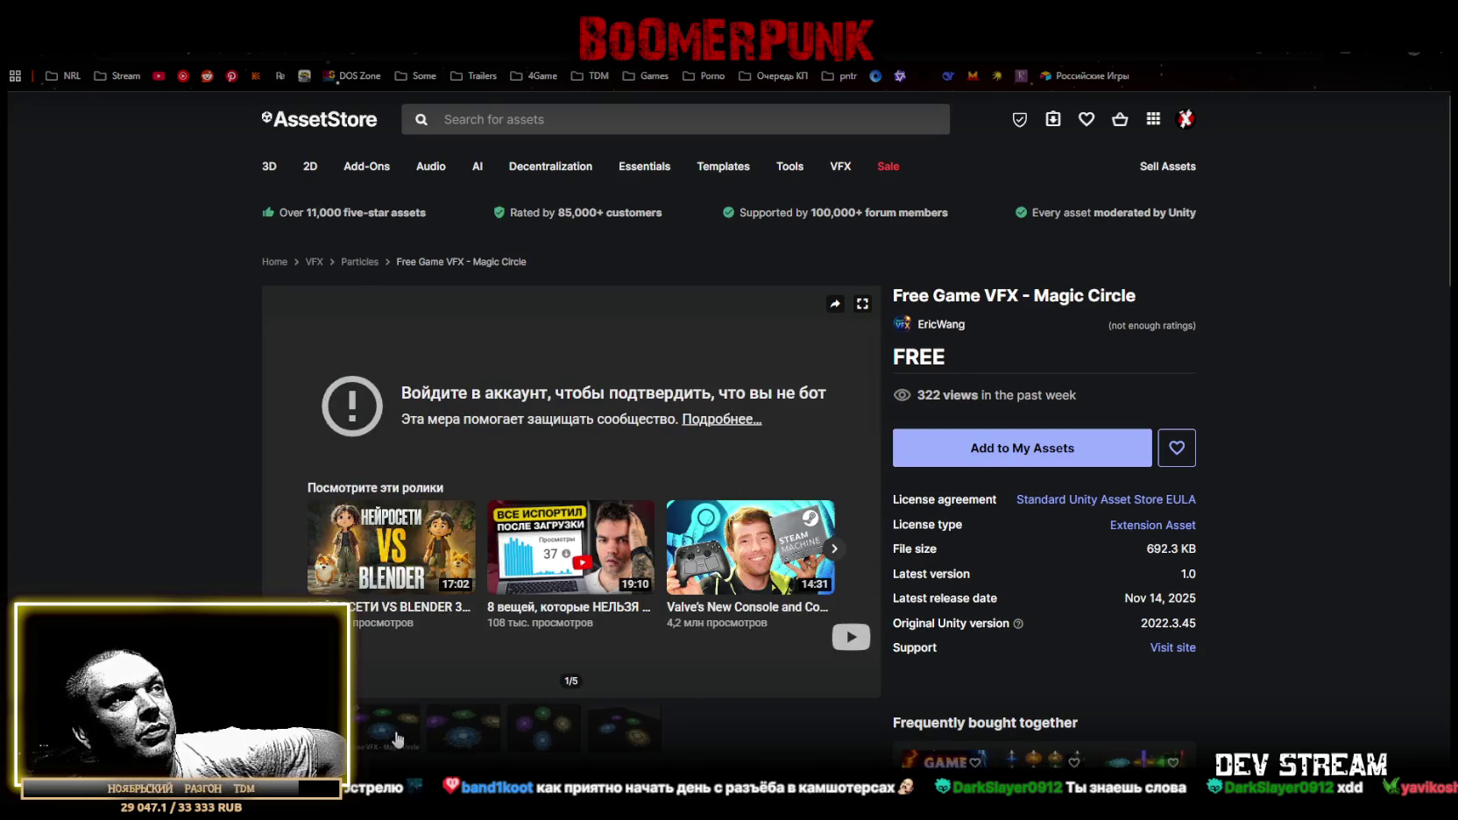
Claim Free Game VFX - Magic Circle into My Assets, accepting the Terms of Service after retrying.
click(486, 733)
click(1018, 449)
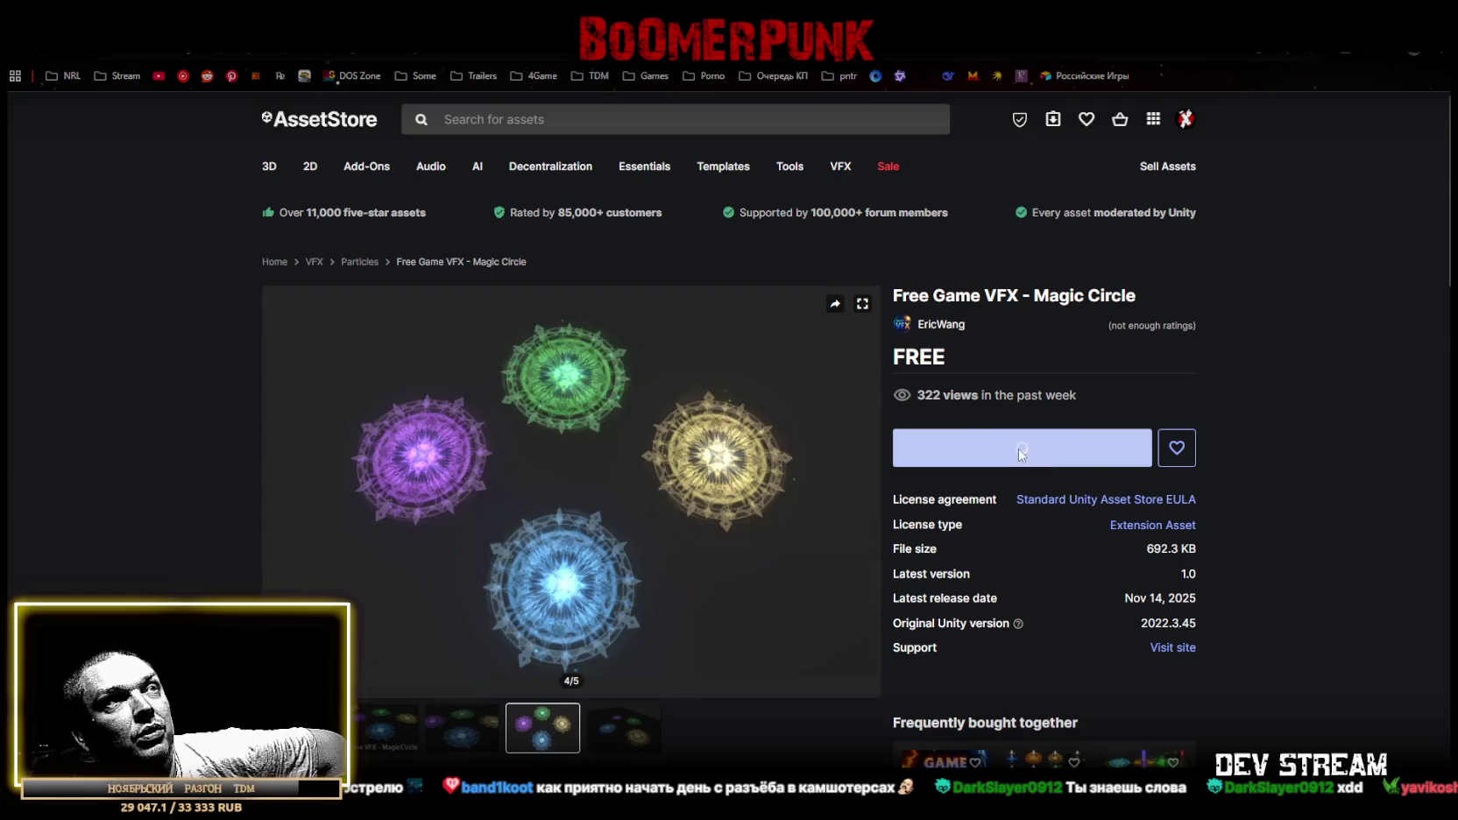
click(837, 536)
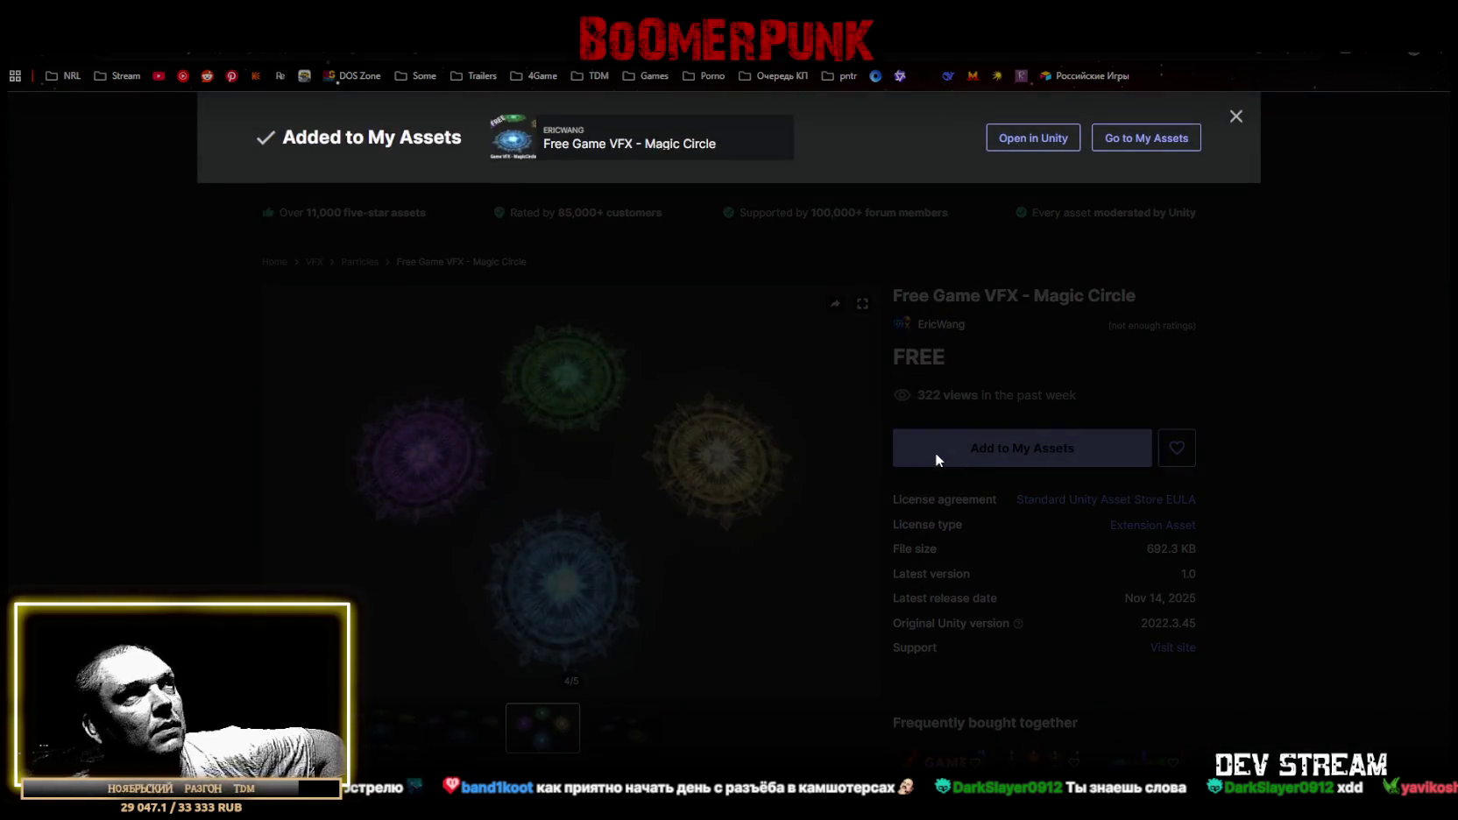
click(938, 452)
click(965, 451)
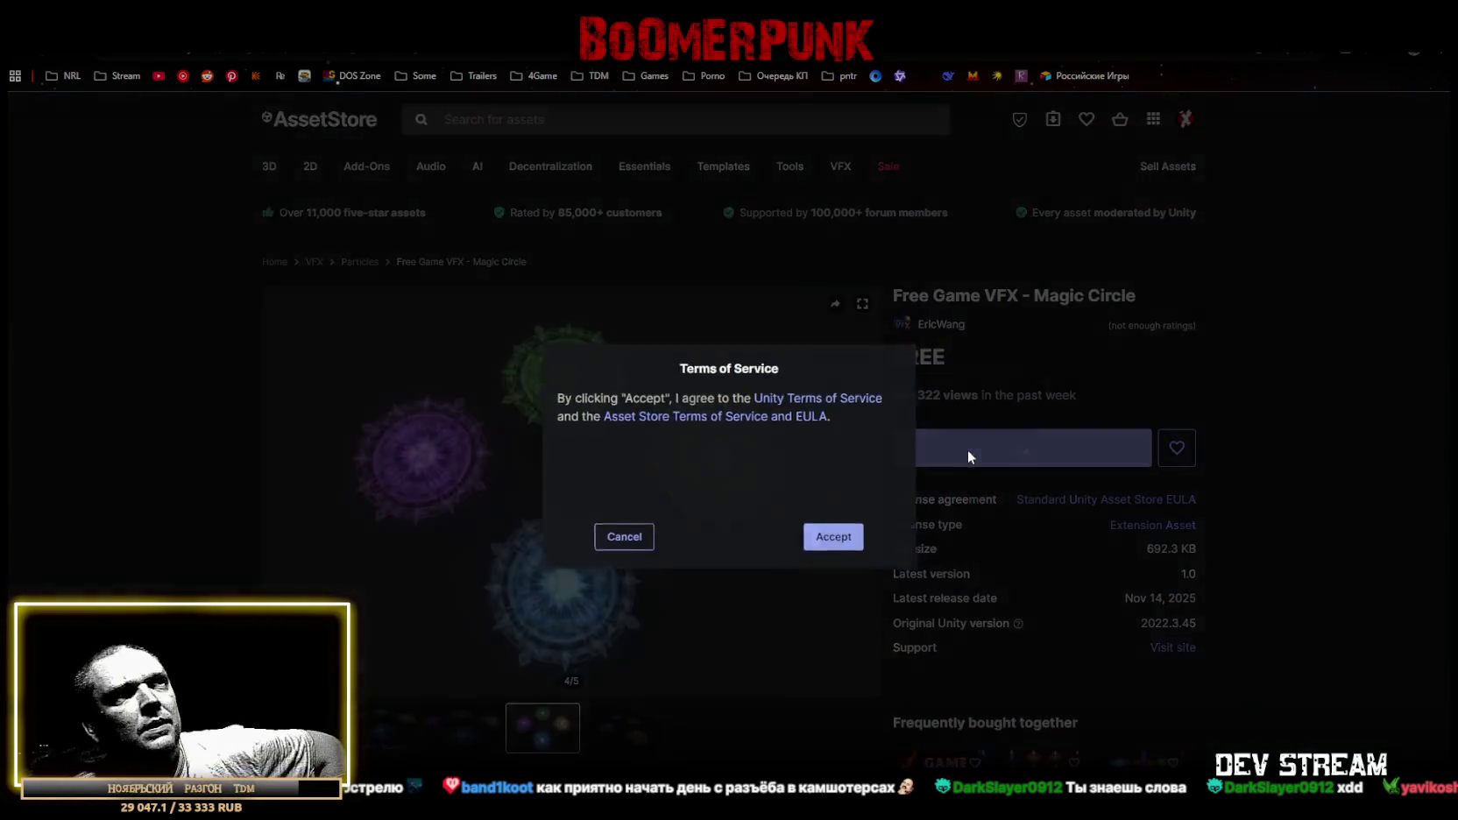
click(834, 537)
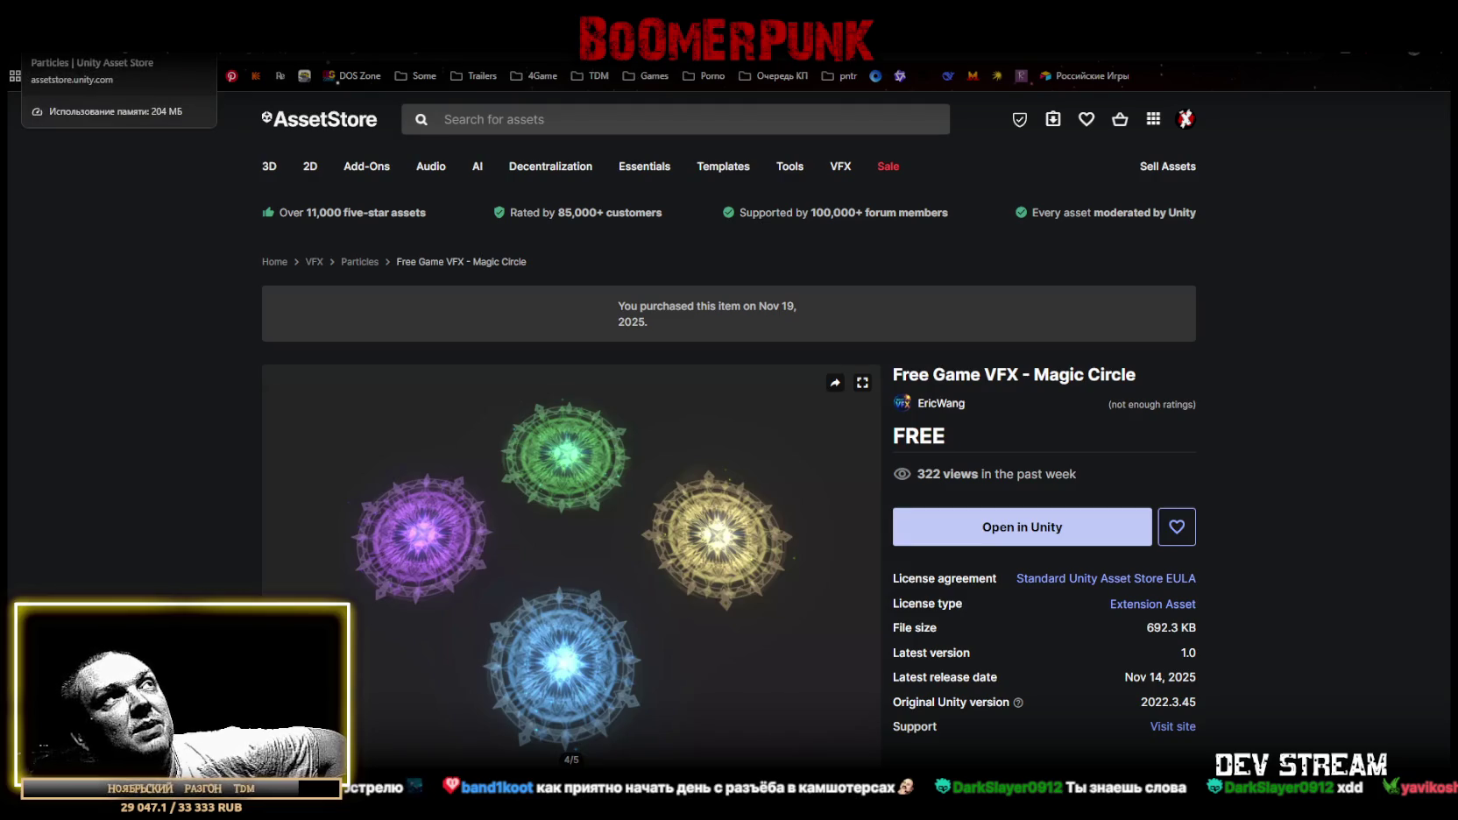
key(ctrl+w)
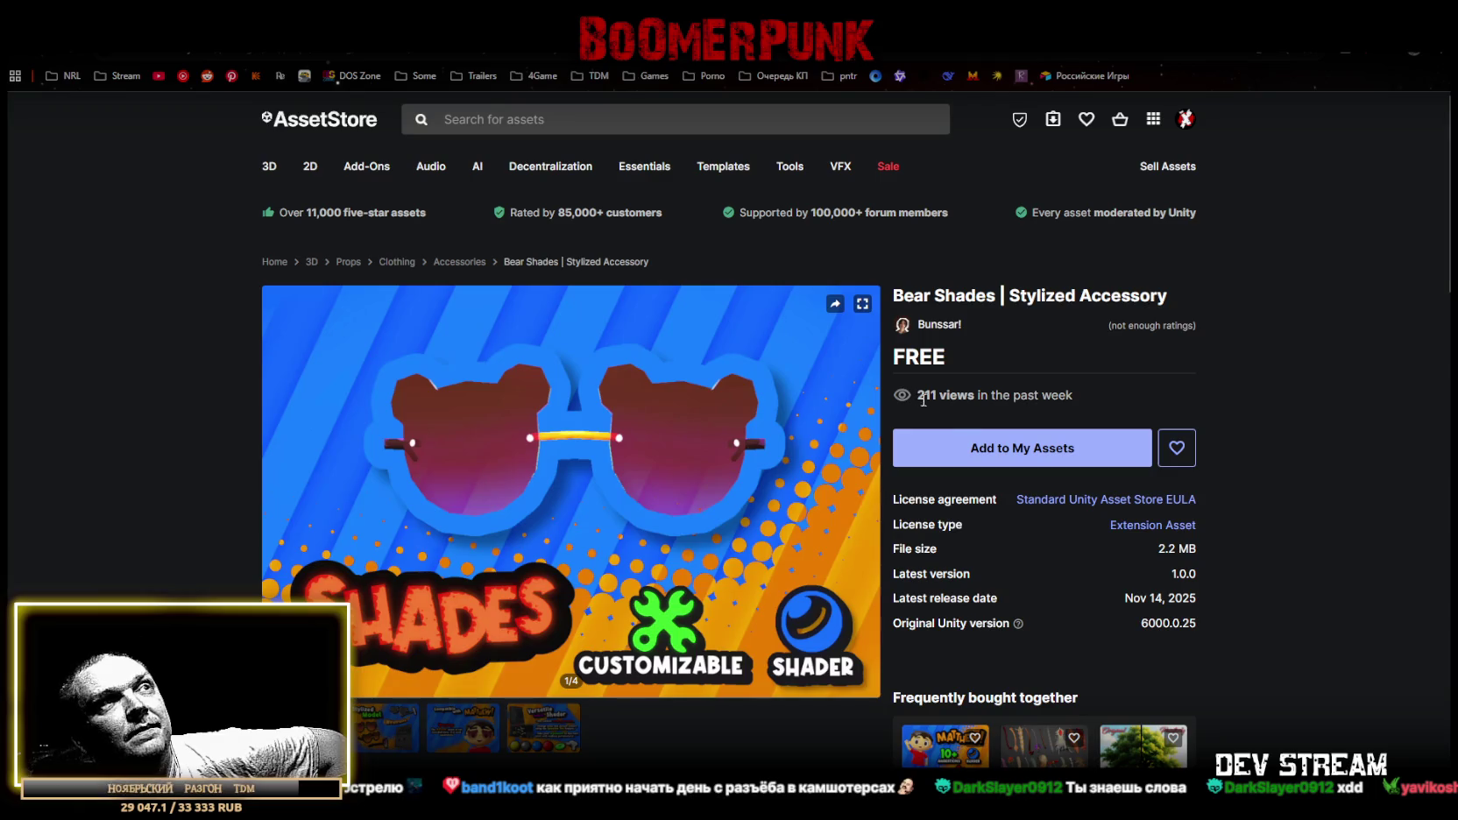
Look through the Bear Shades previews, including character compatibility and Versatile Shader images.
click(386, 728)
click(463, 728)
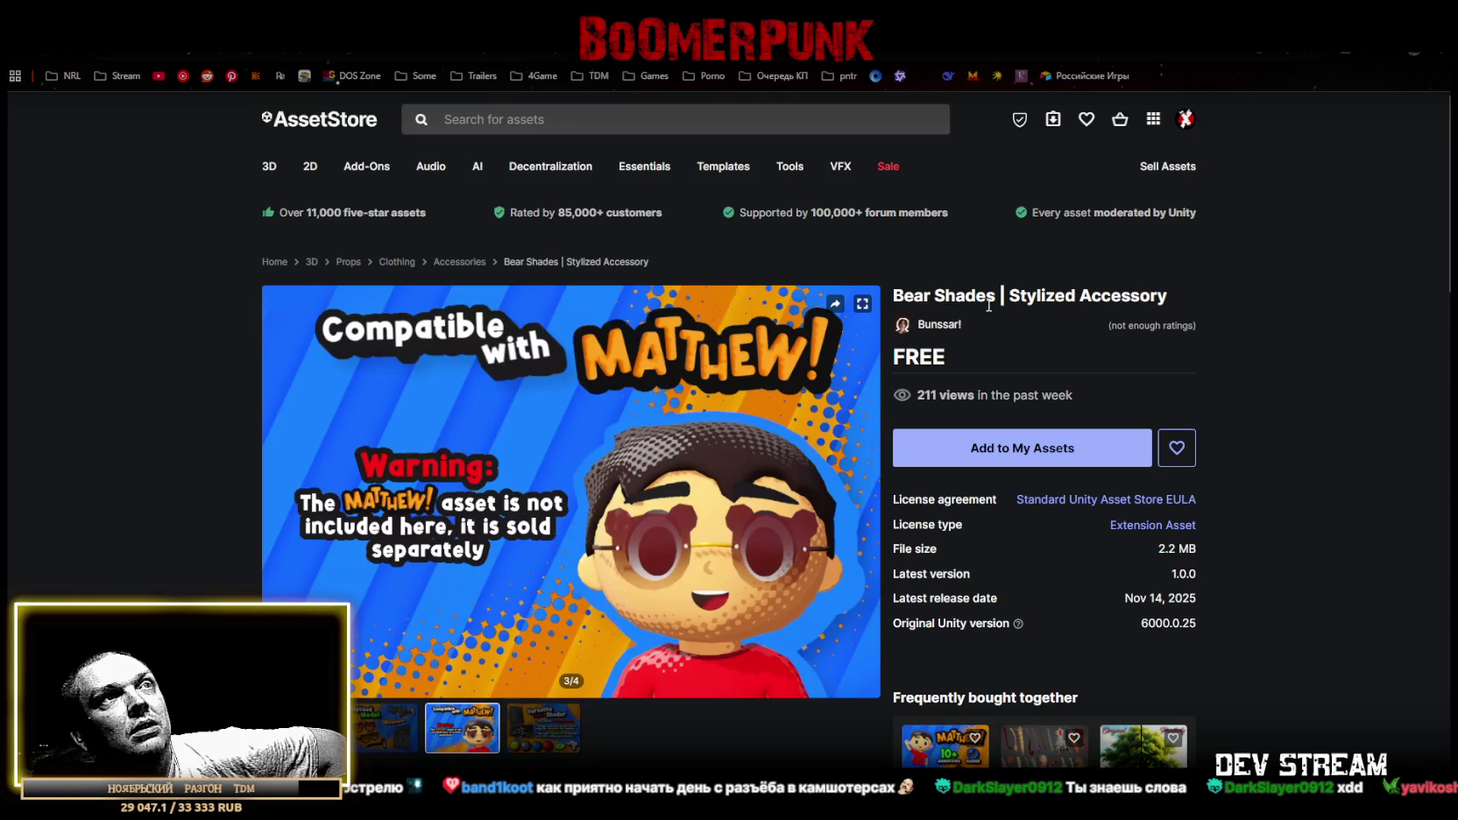
click(536, 735)
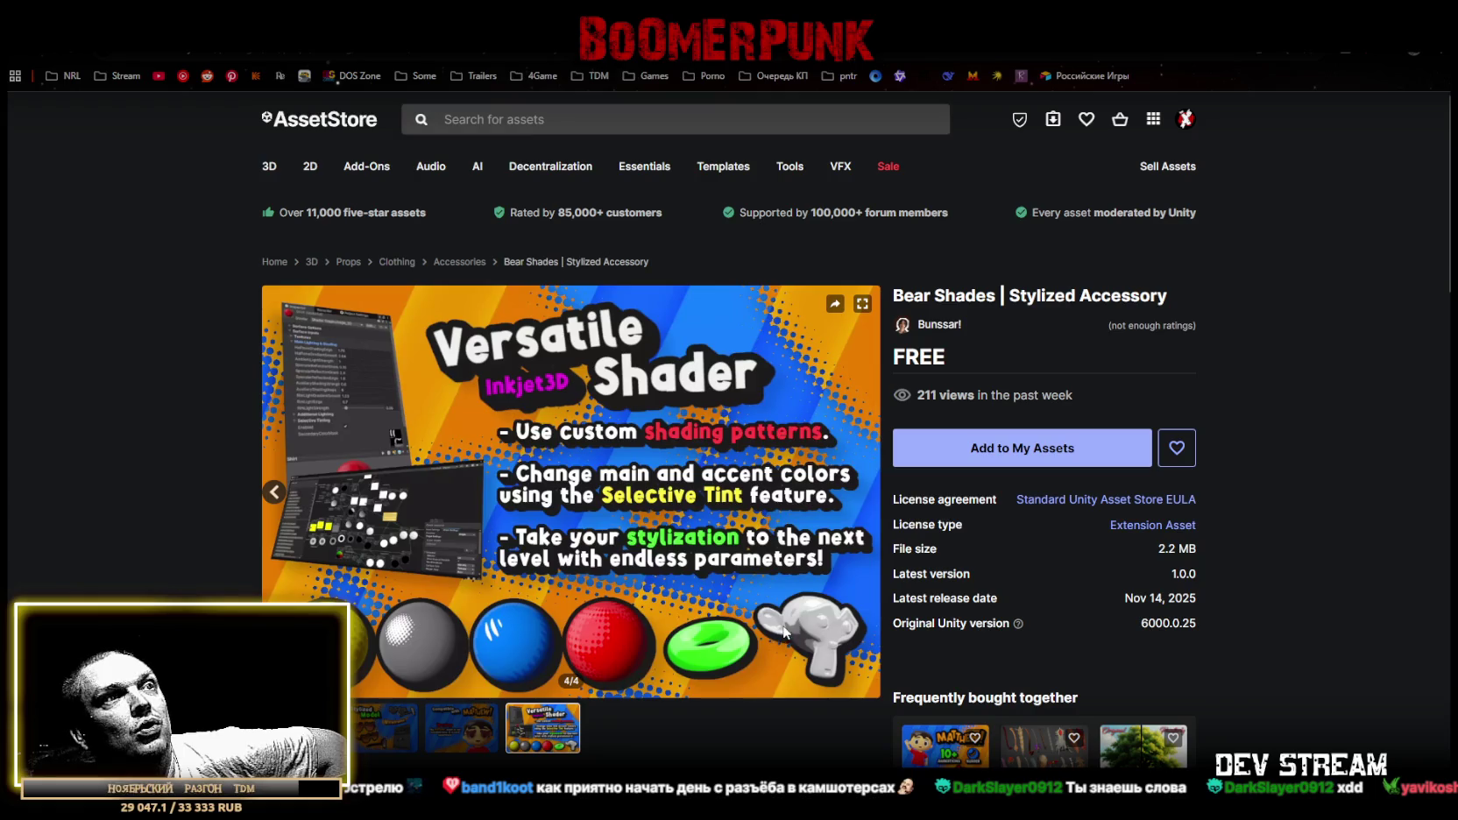
Add Bear Shades | Stylized Accessory to My Assets, accepting the Terms of Service.
click(999, 449)
click(835, 539)
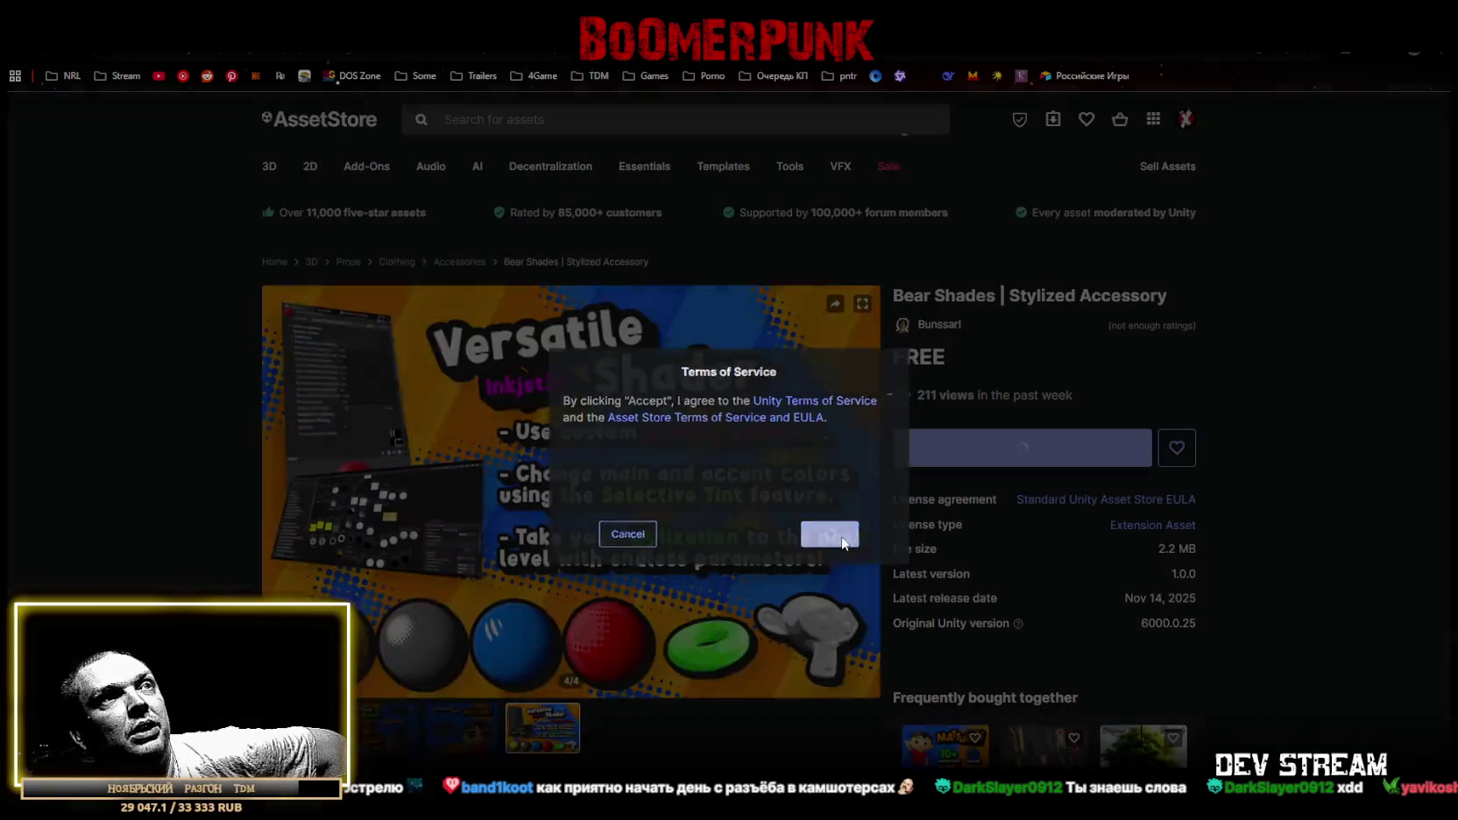
scroll(611, 593, down, 5)
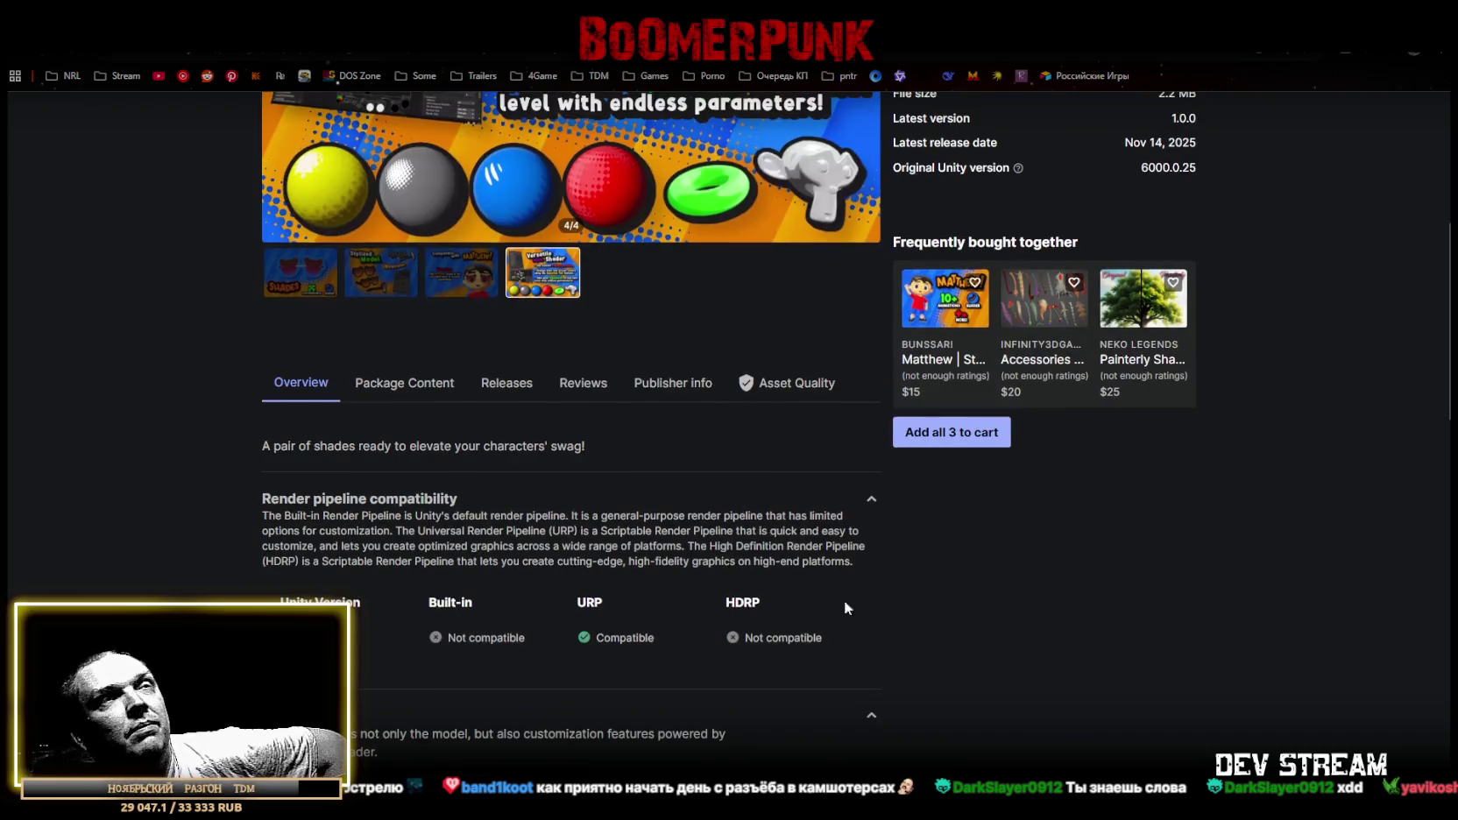
scroll(846, 606, up, 5)
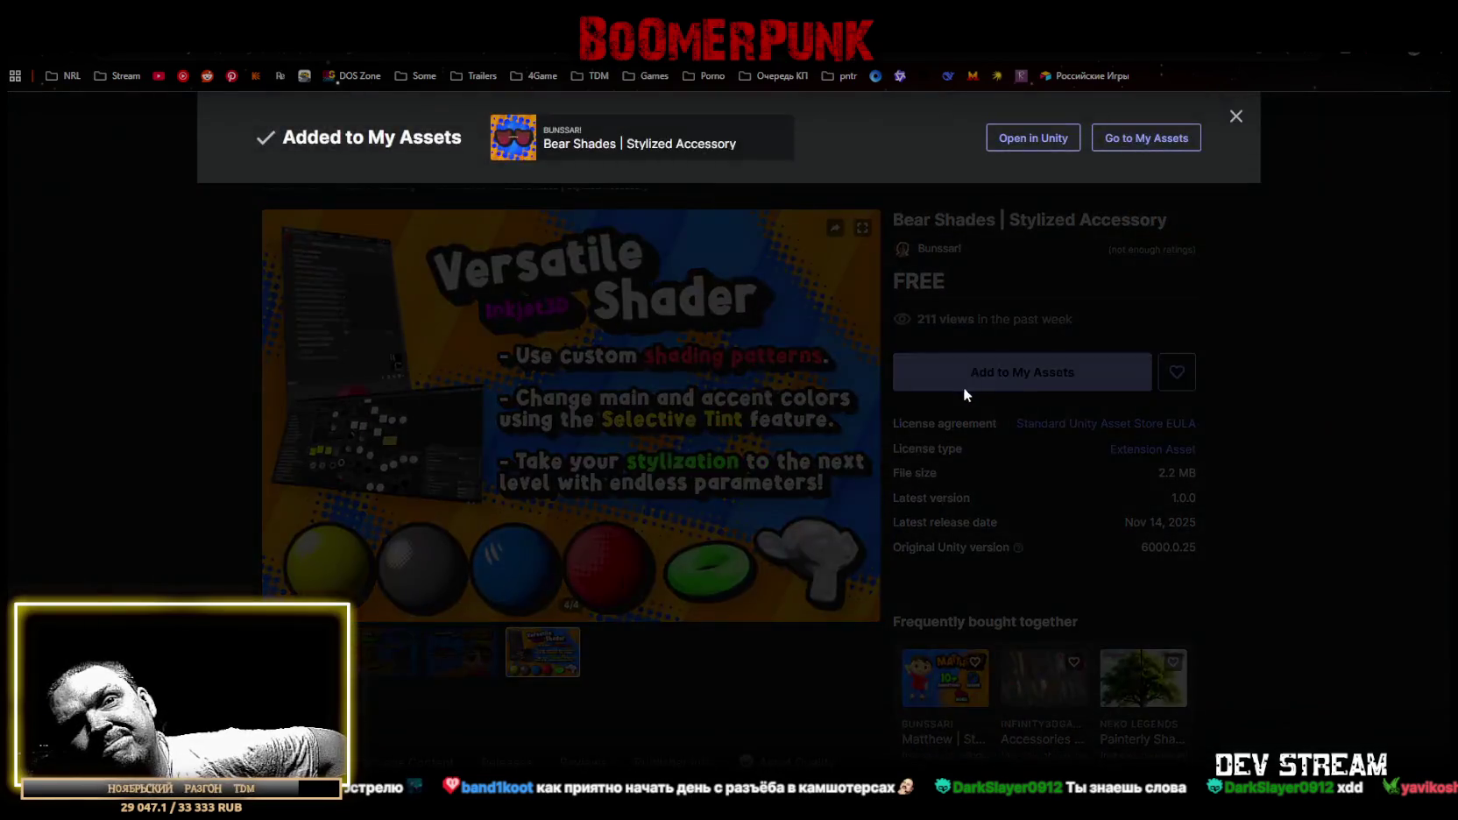
click(991, 391)
click(840, 545)
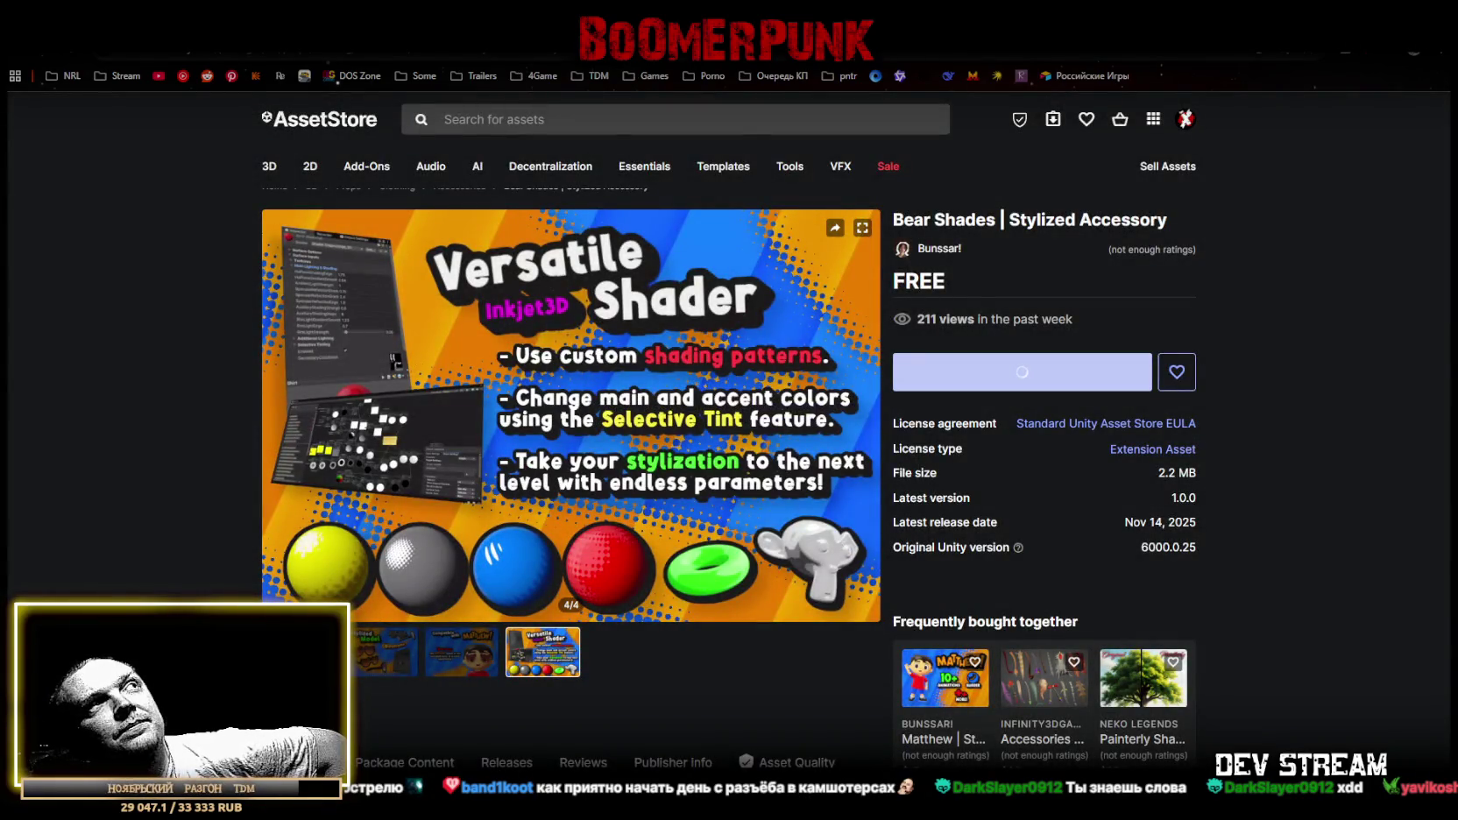
key(alt+Left)
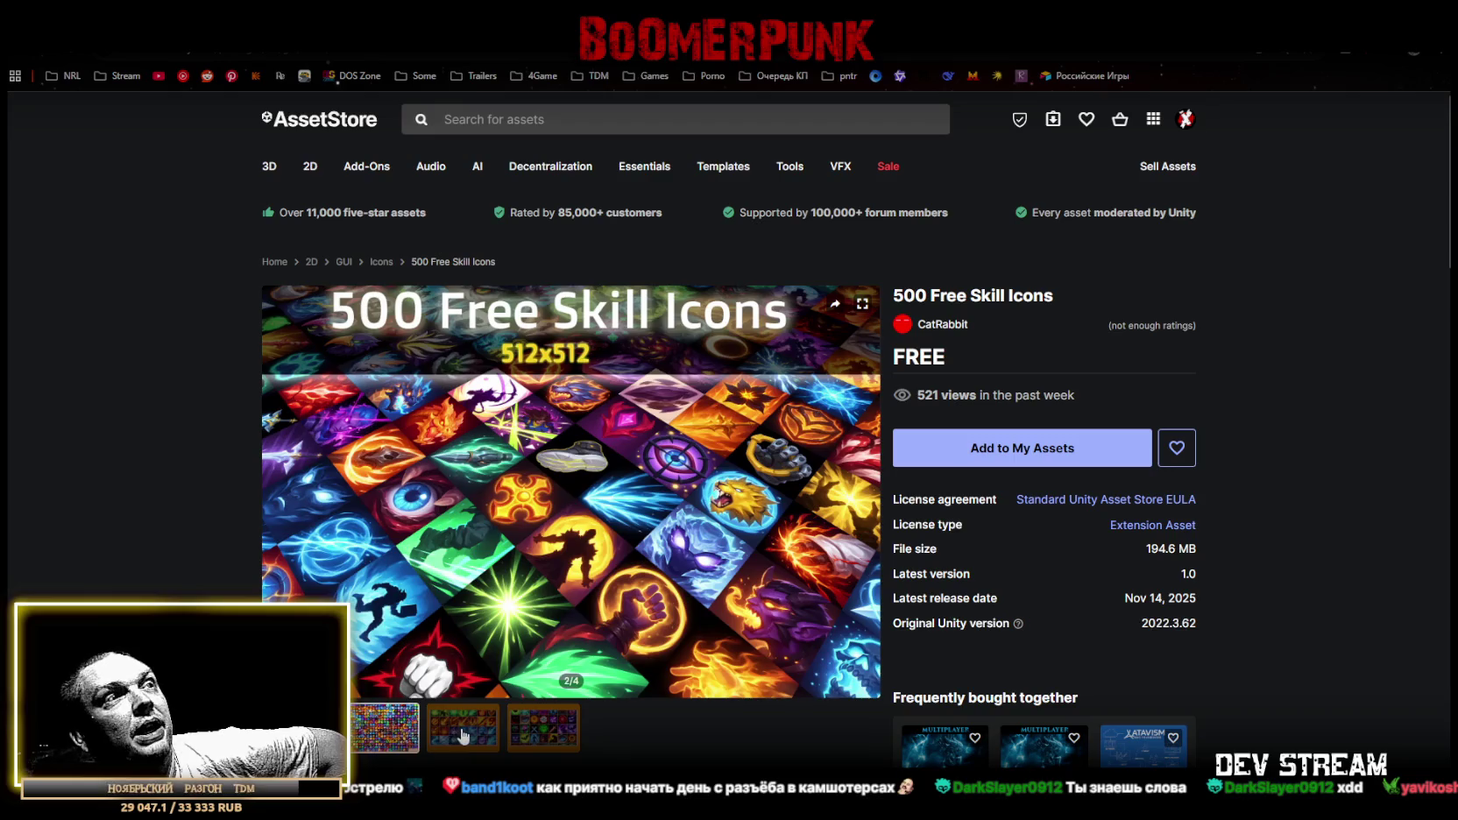
View the 500 Free Skill Icons preview images 2/4 to 4/4, then follow the publisher link.
click(395, 739)
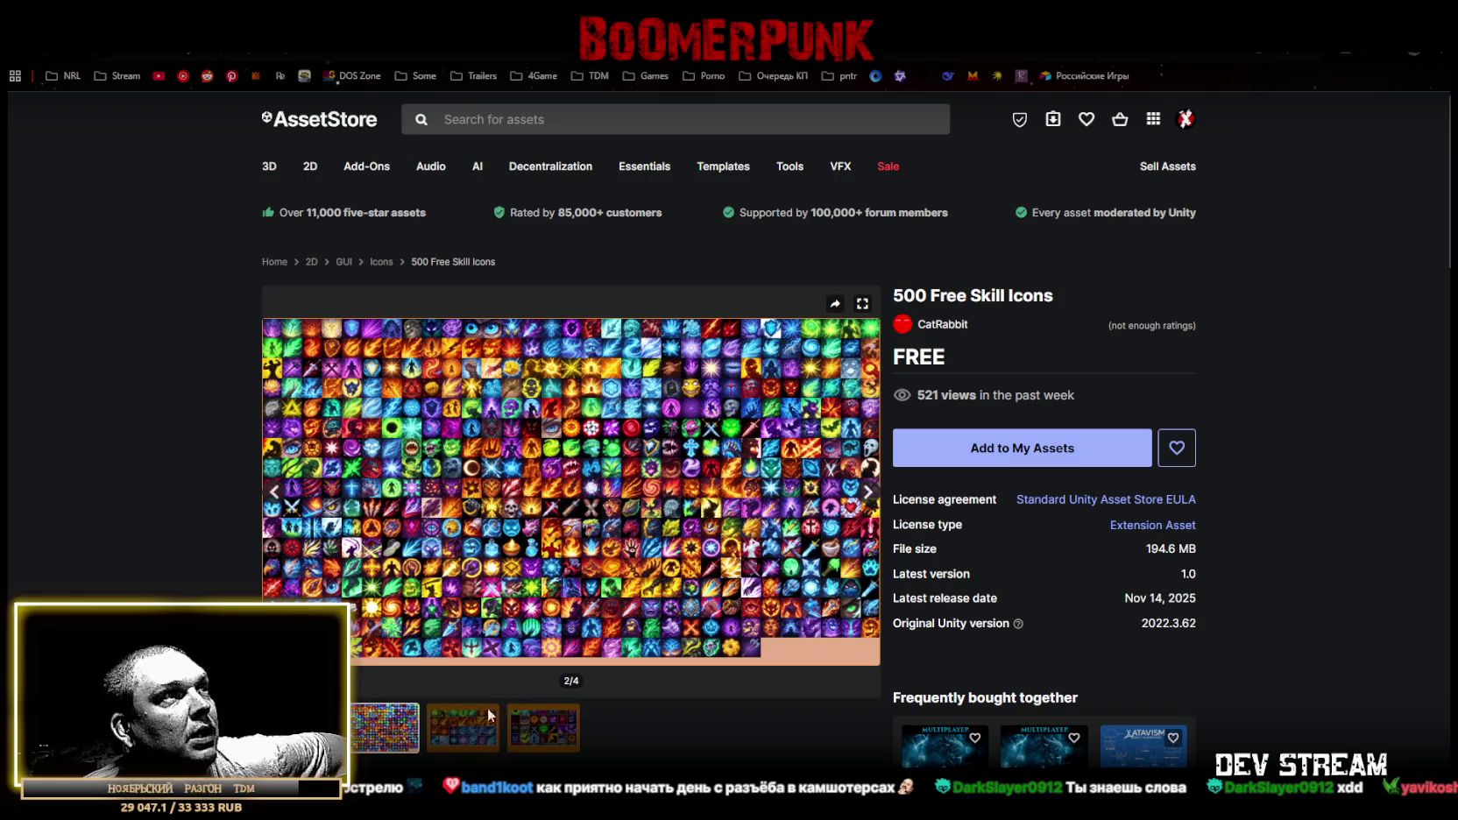
click(465, 732)
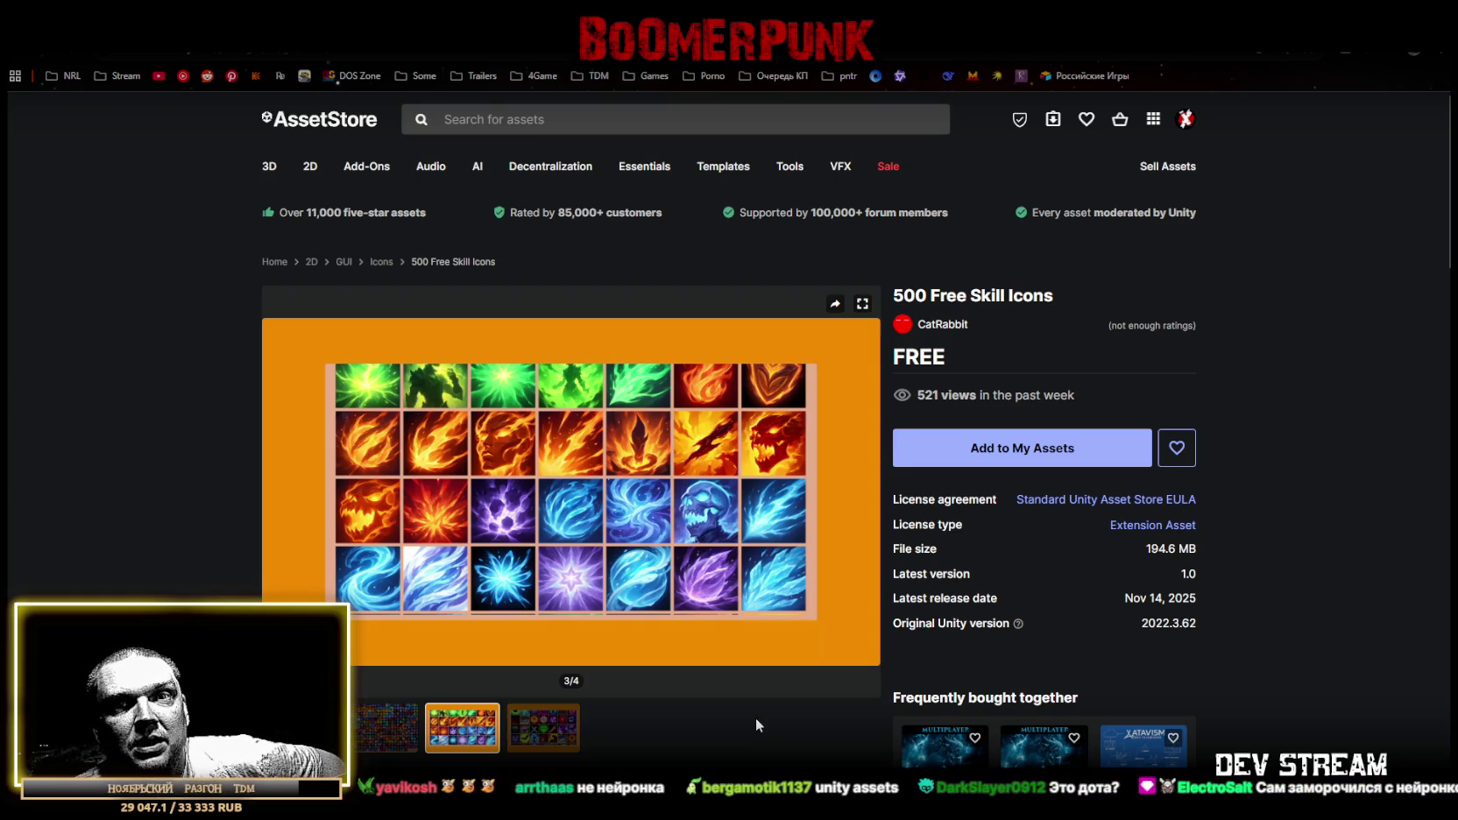
click(545, 736)
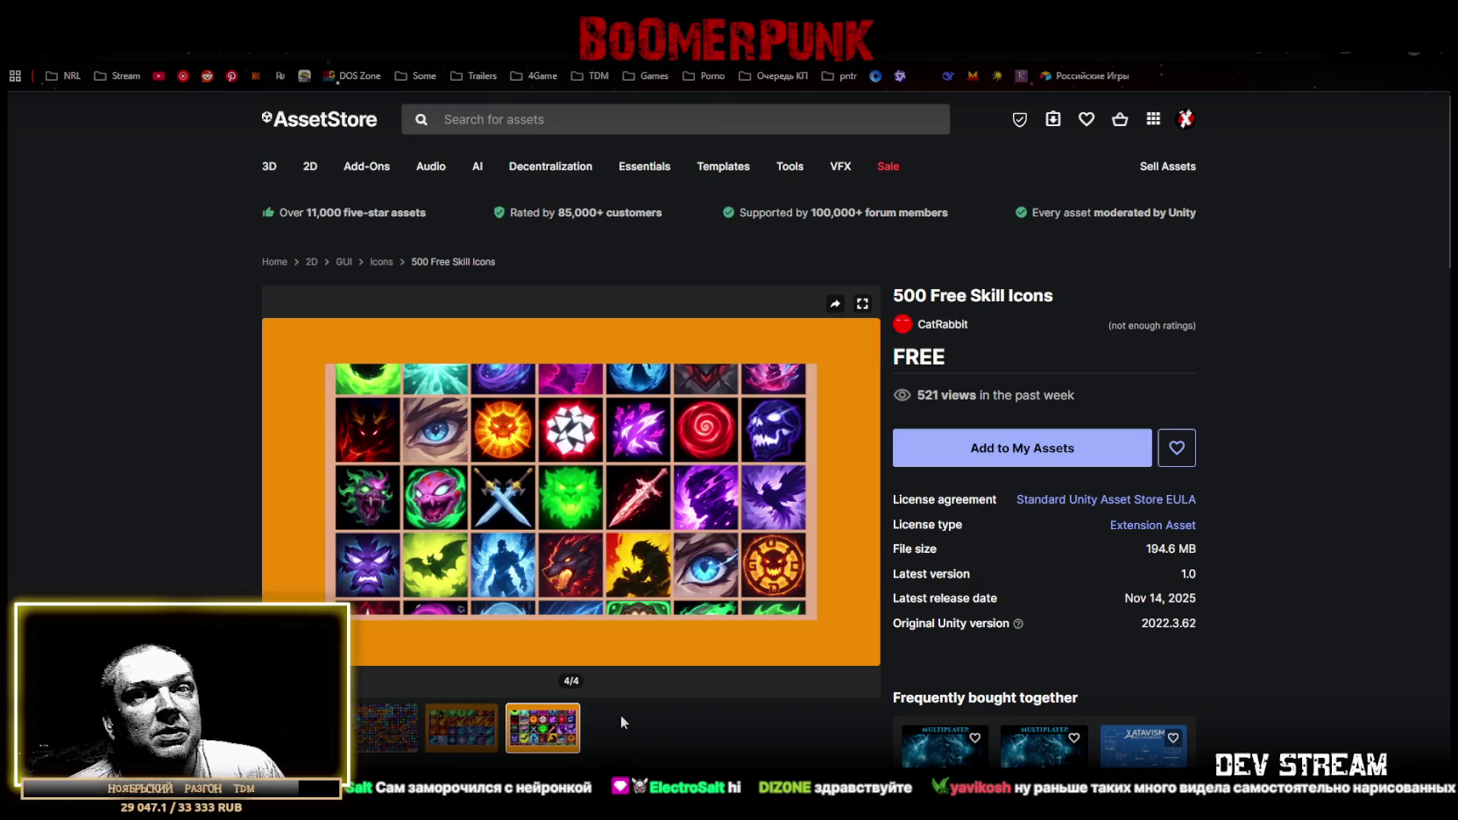
click(462, 752)
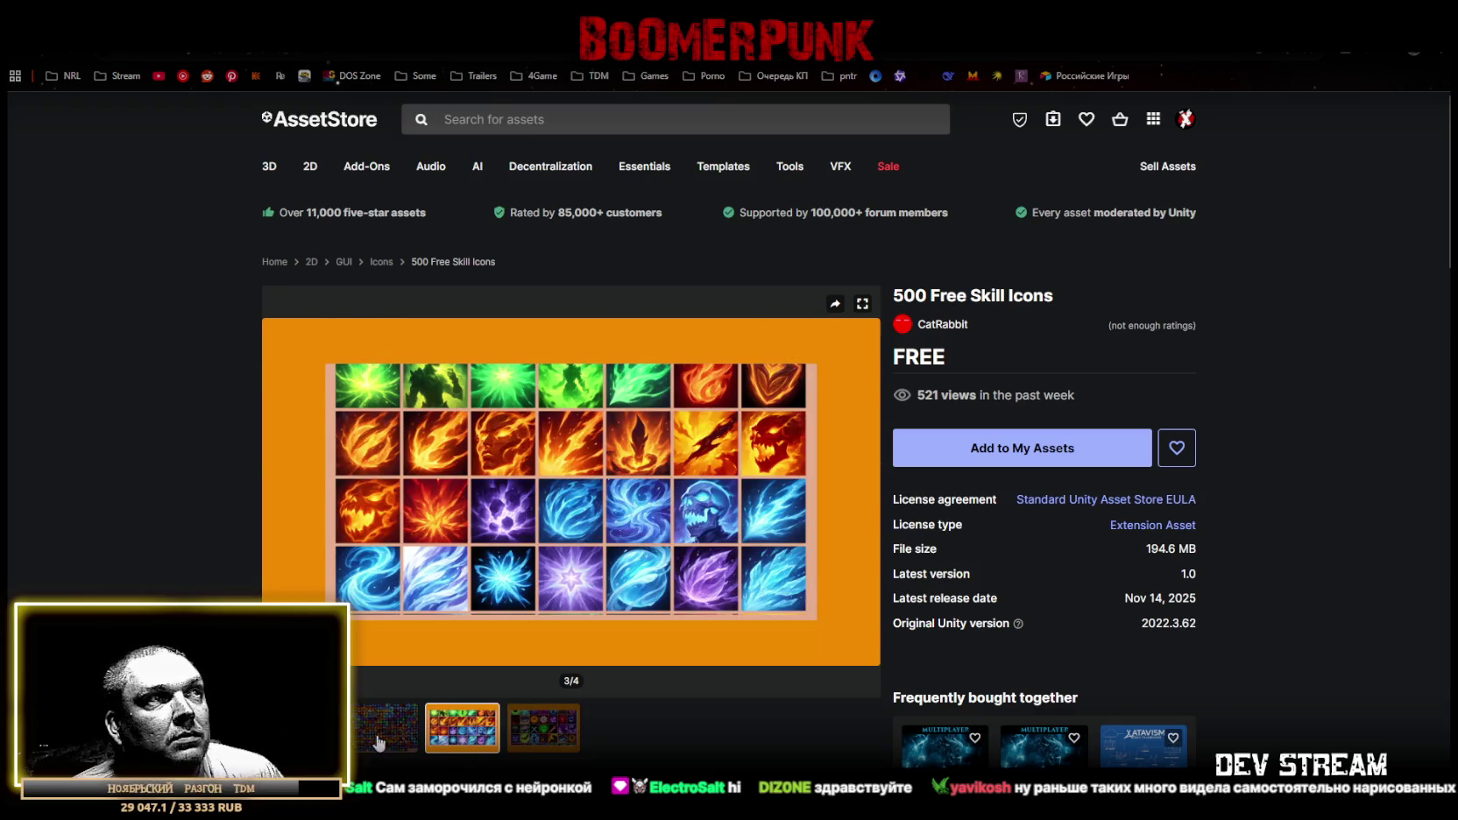
click(375, 741)
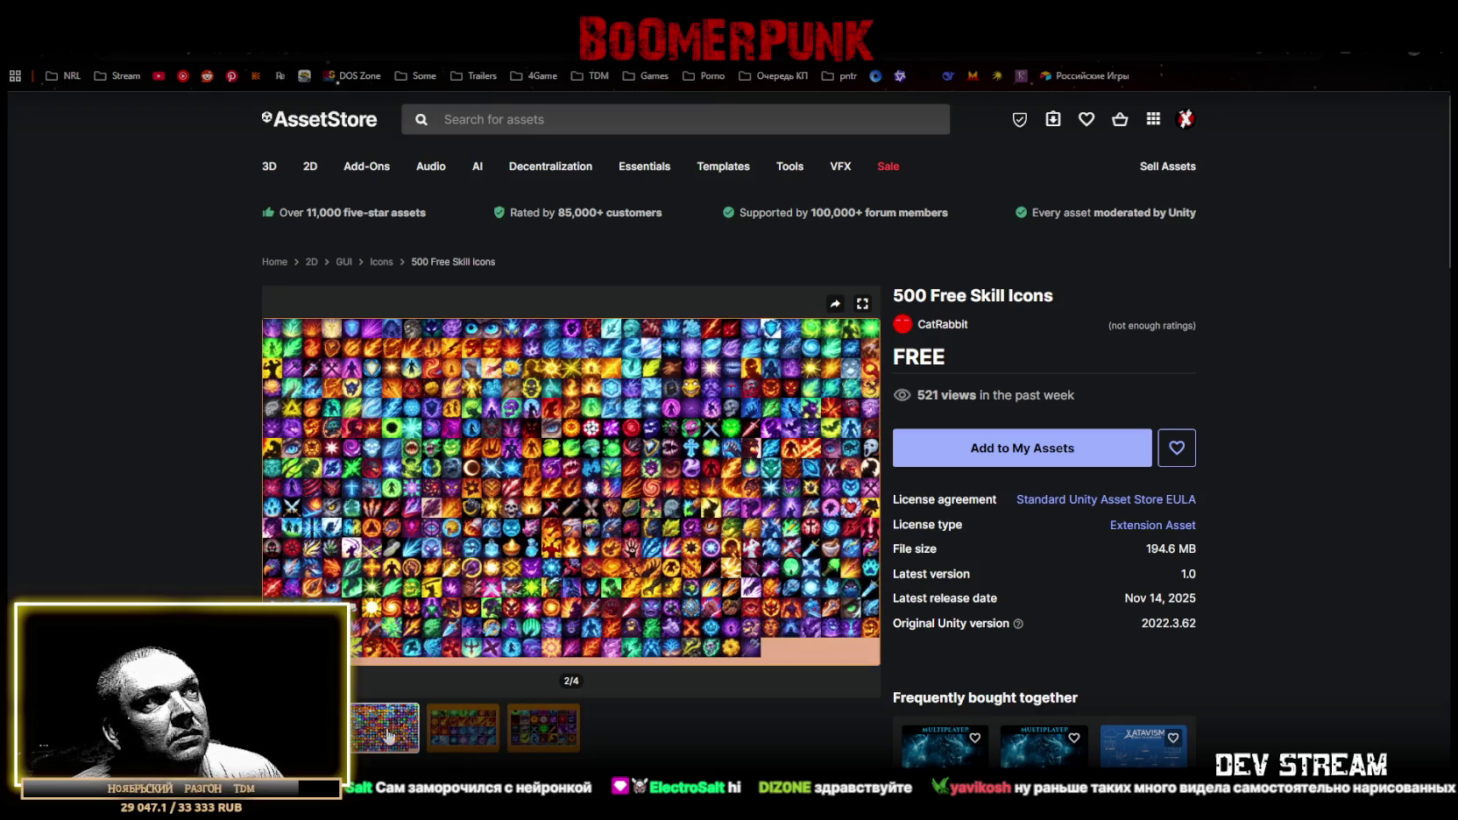
click(465, 738)
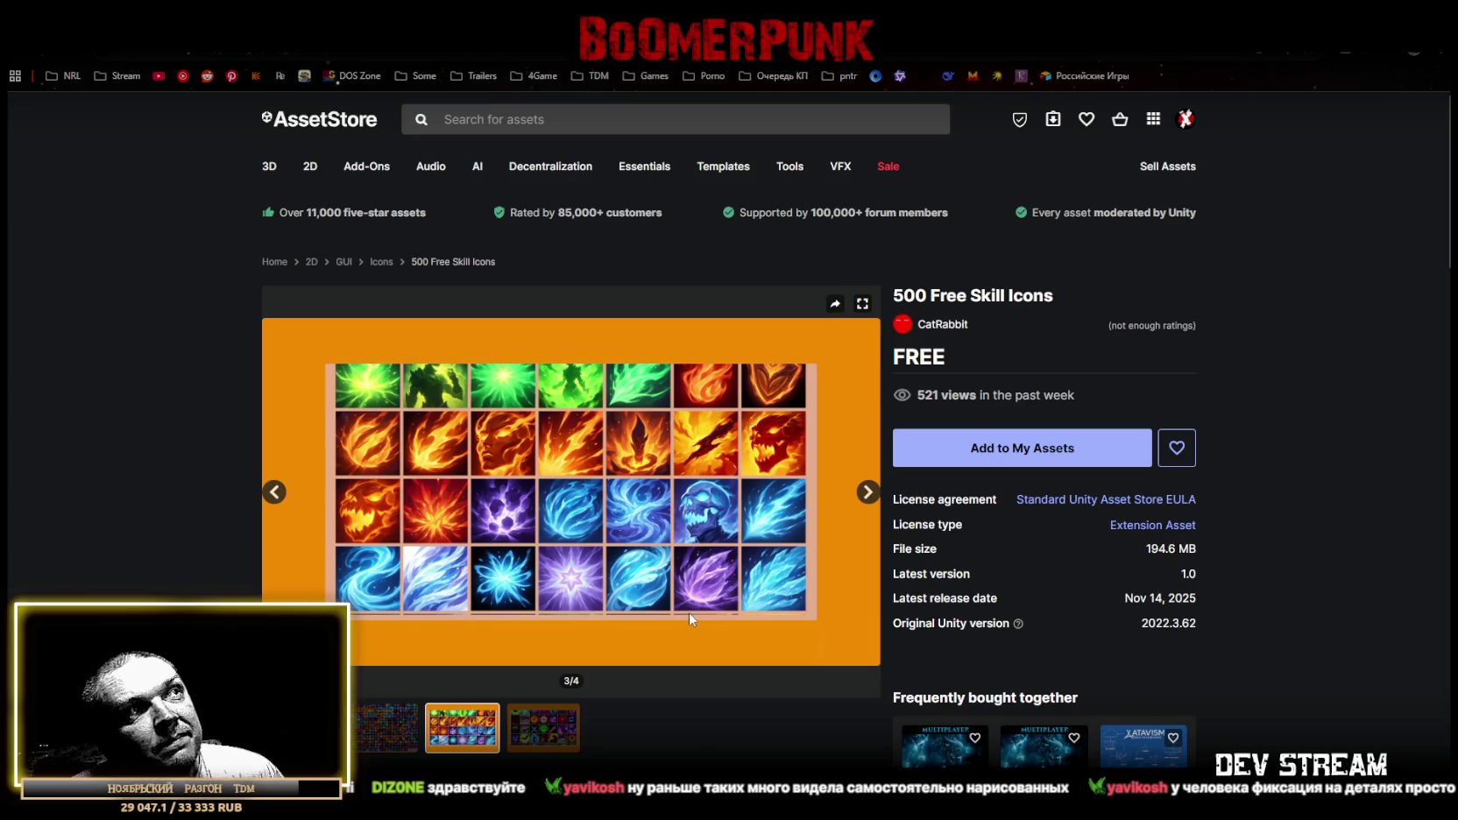
click(375, 736)
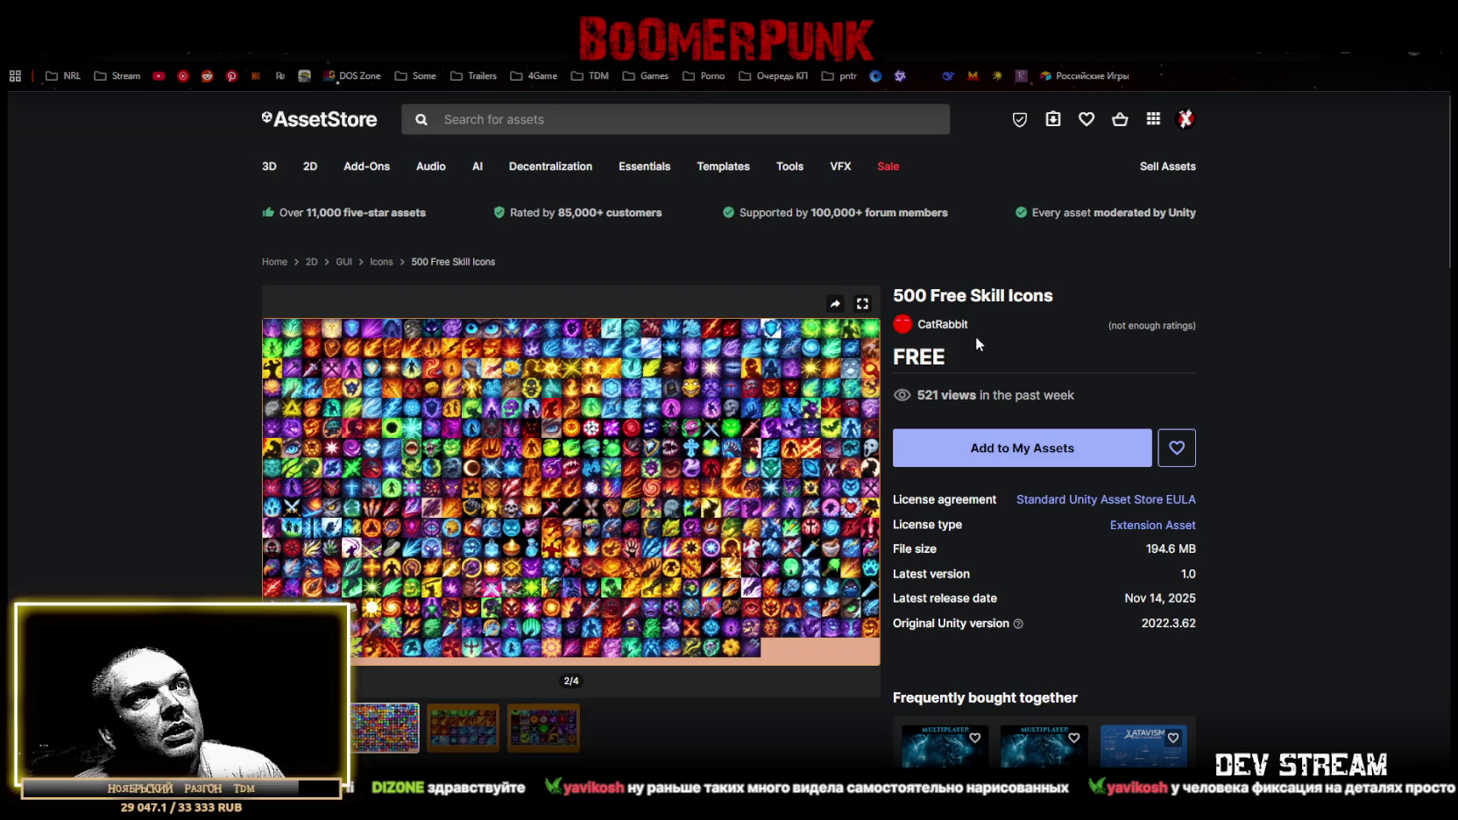
click(943, 324)
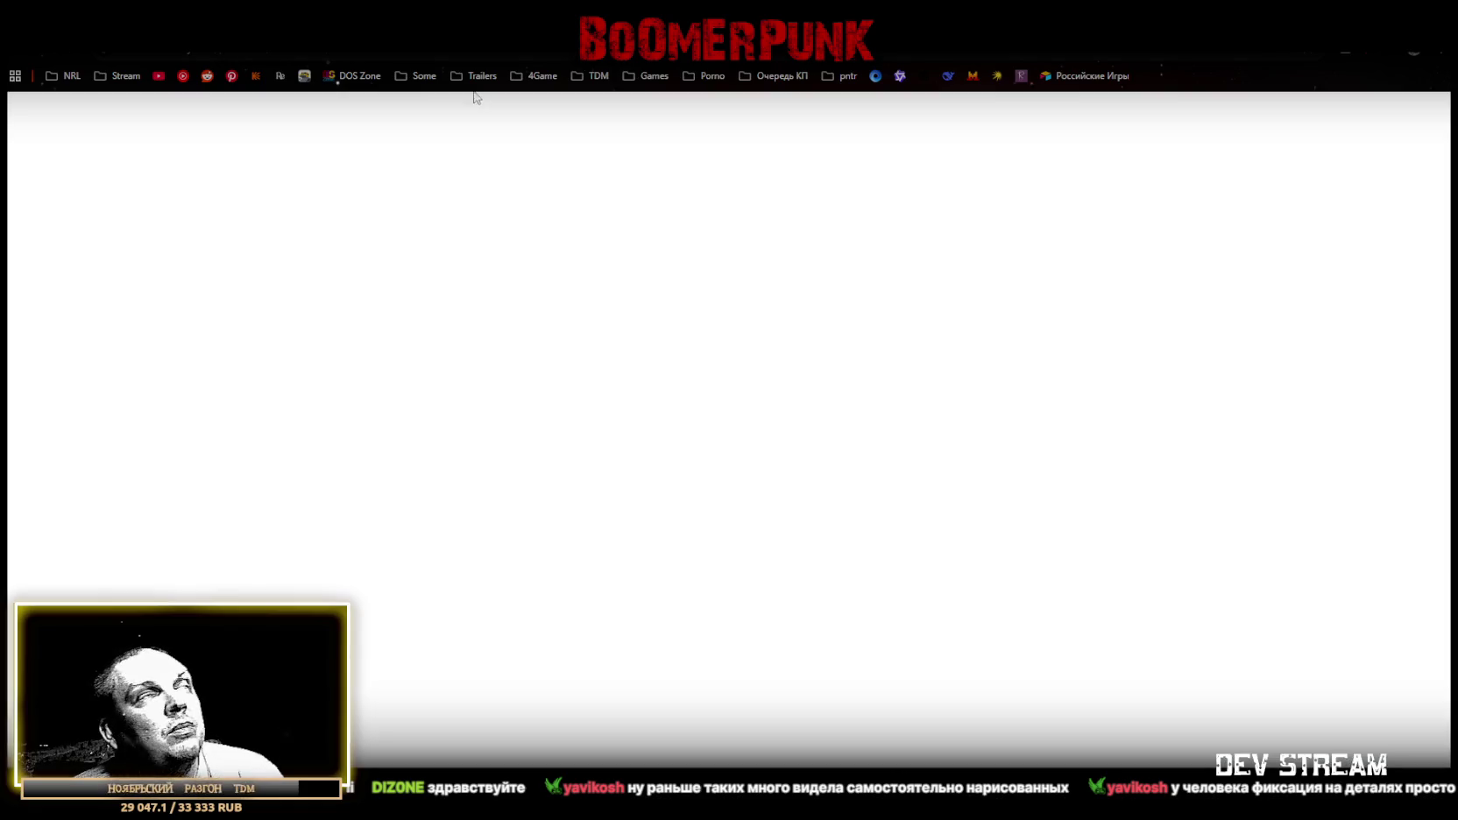
Scroll the CATRABBIT publisher page to review its eight asset cards, including 500 Free Skill Icons.
scroll(660, 386, down, 3)
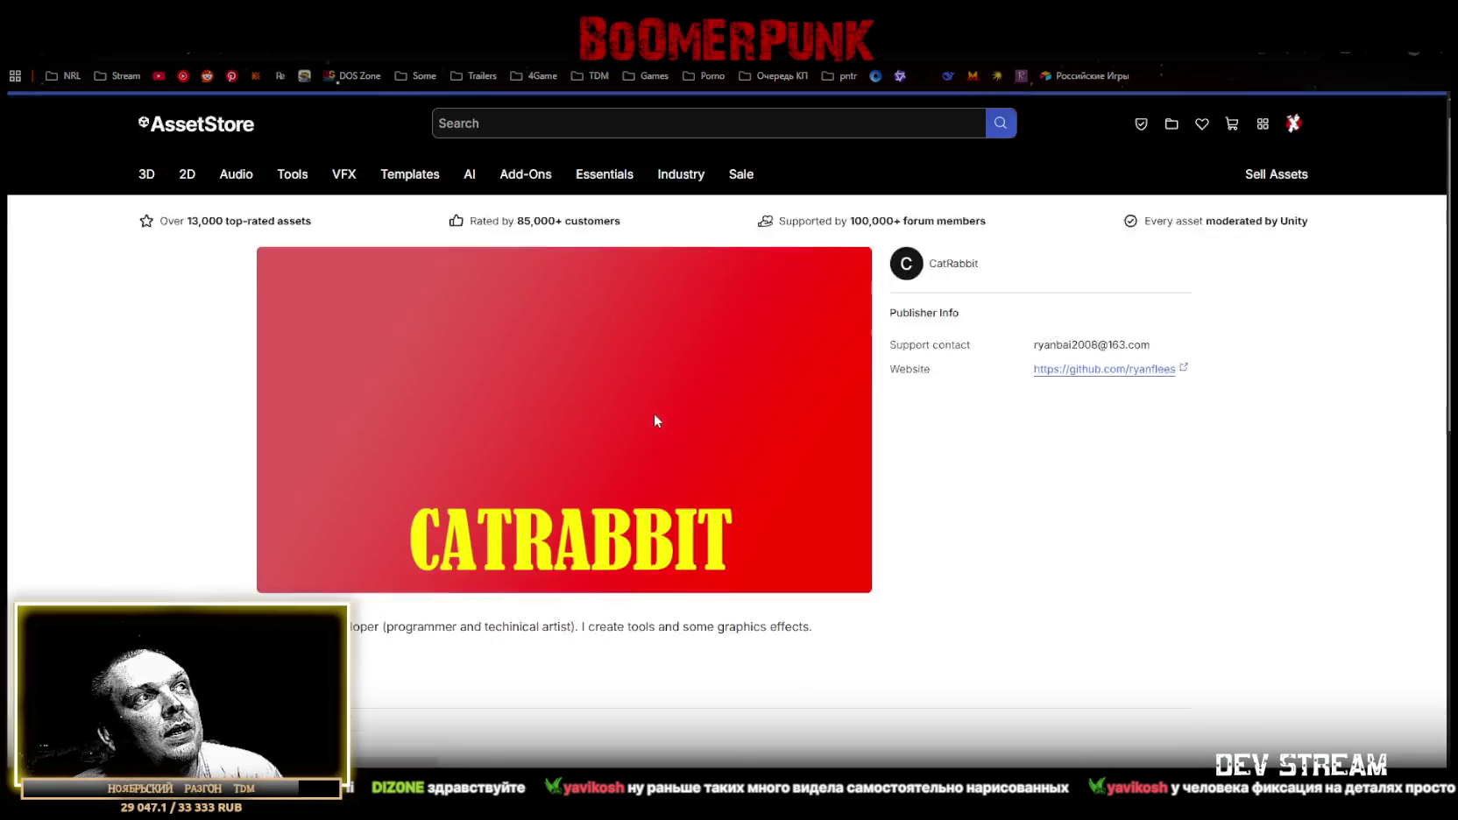
scroll(653, 419, down, 3)
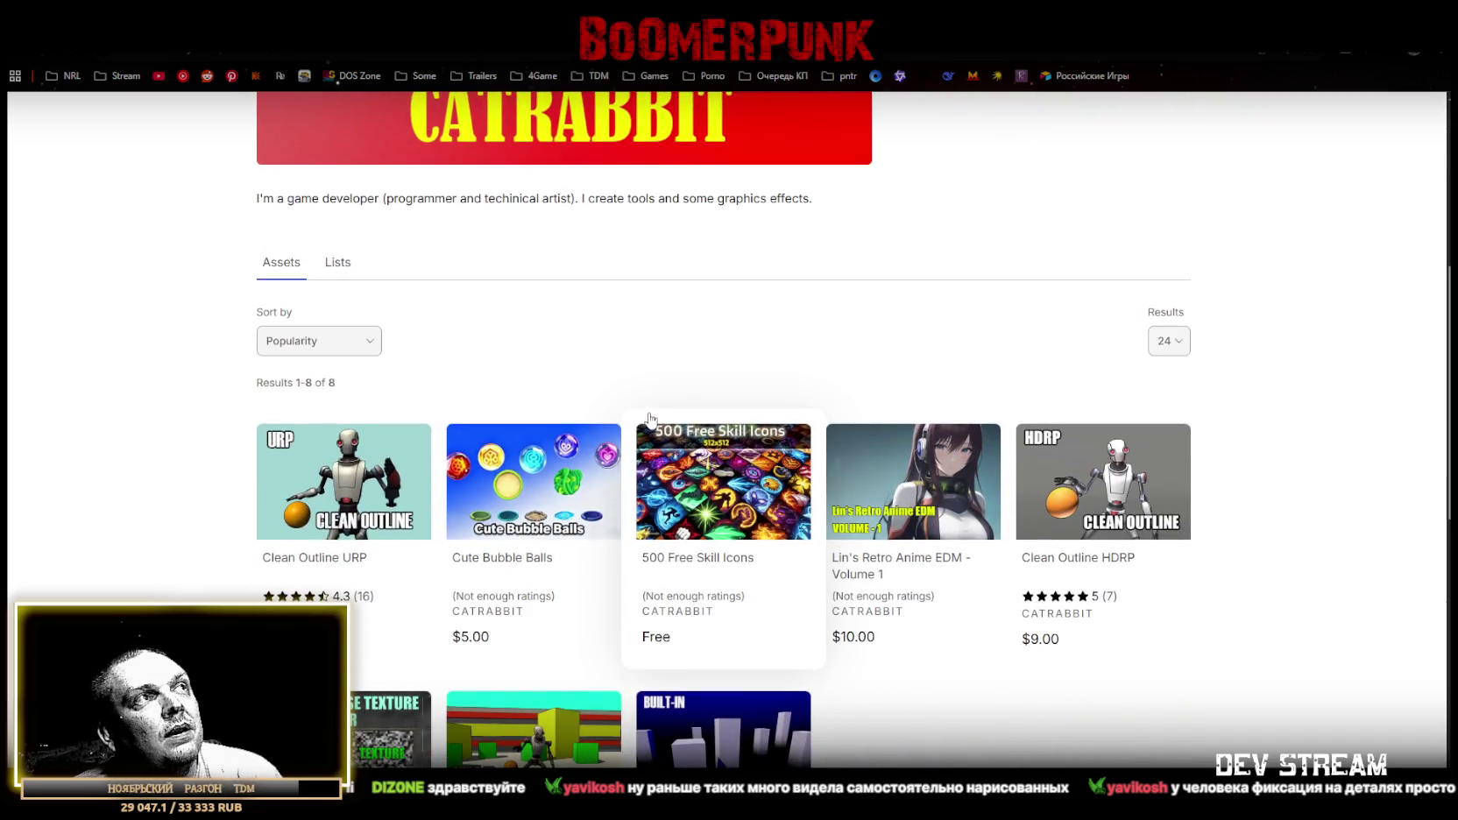
scroll(650, 416, down, 1)
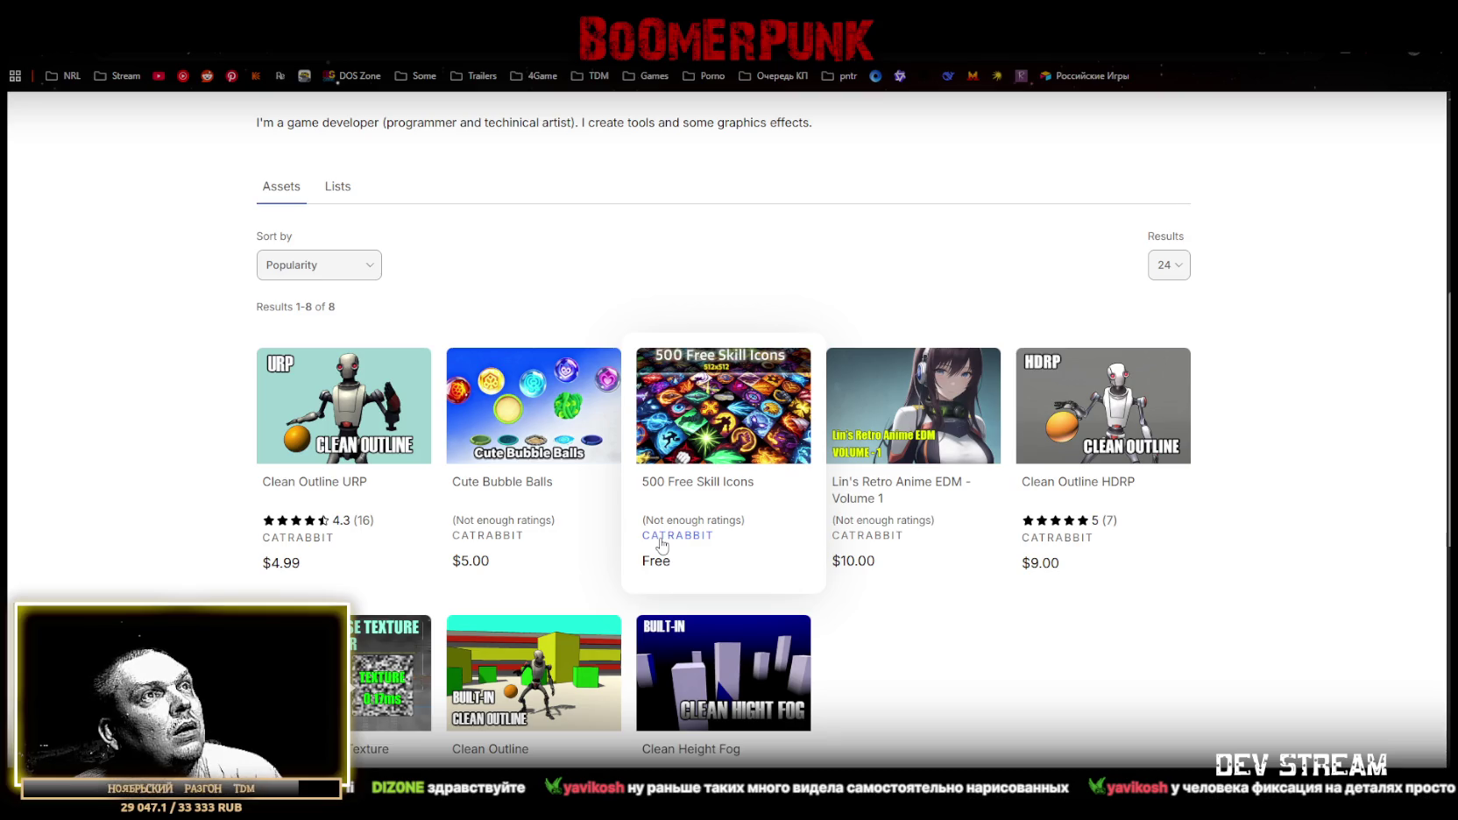
scroll(660, 543, down, 2)
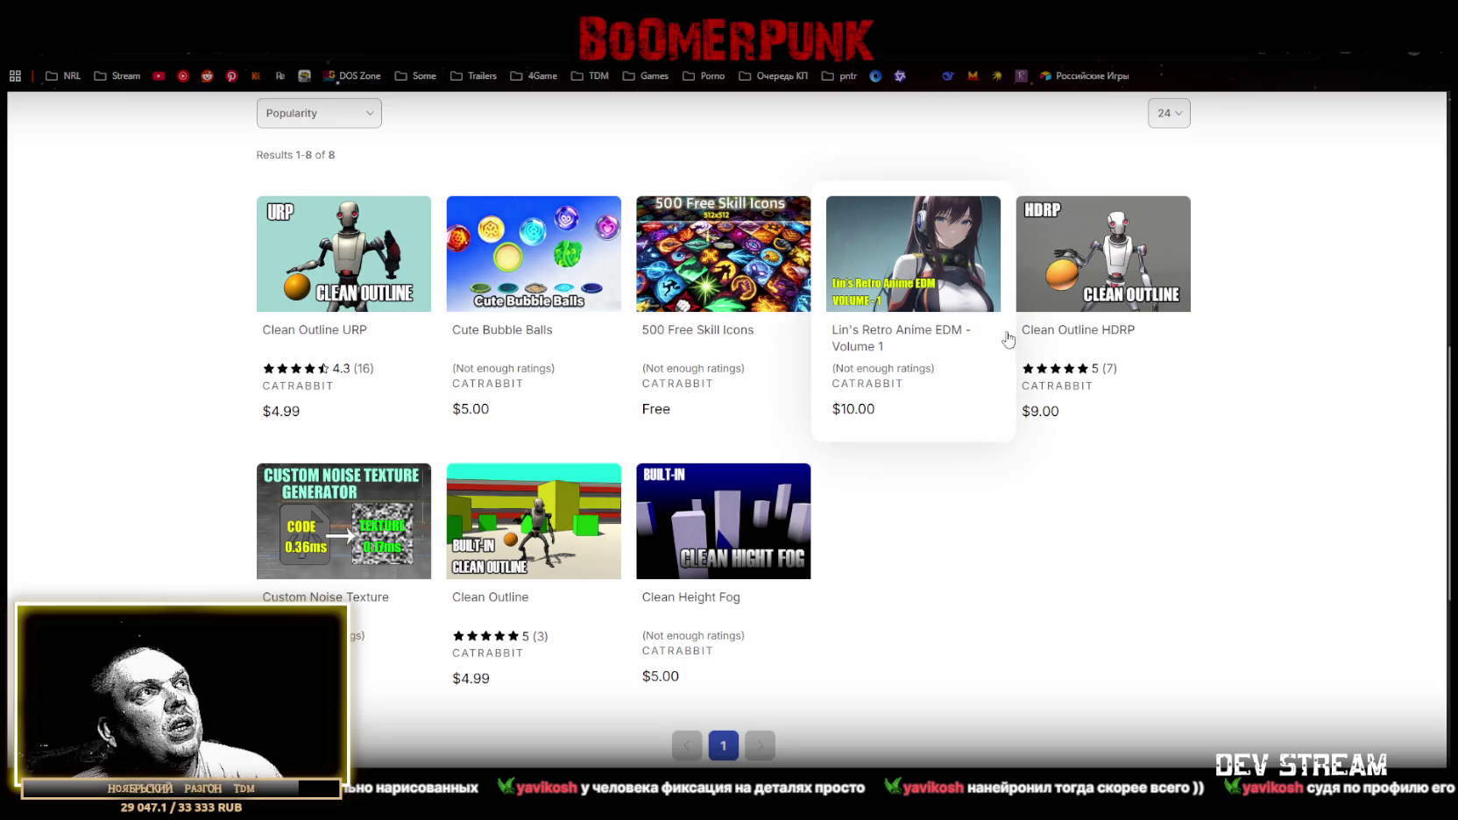
scroll(846, 605, up, 3)
scroll(364, 534, down, 2)
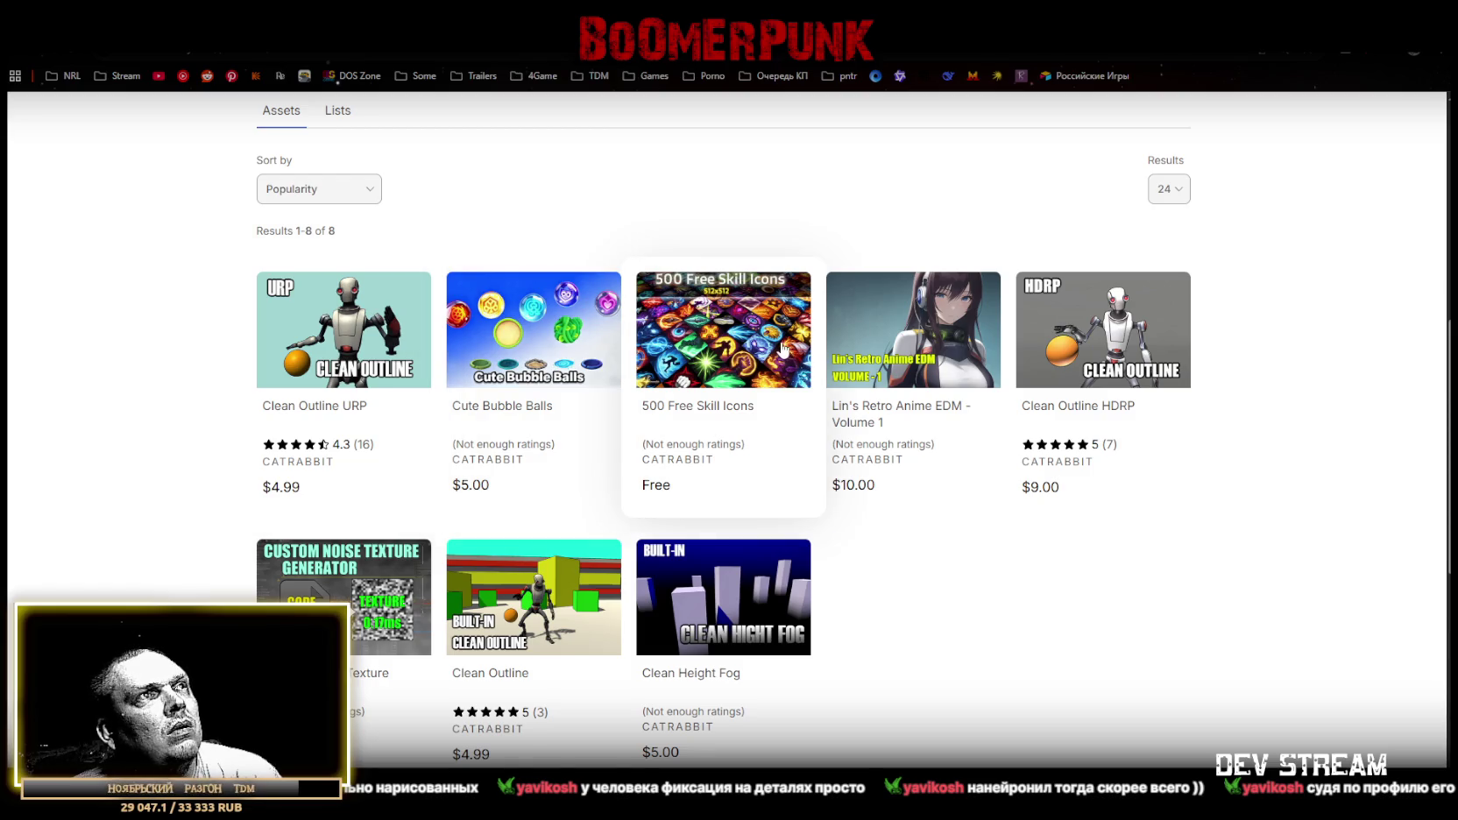
scroll(745, 351, down, 1)
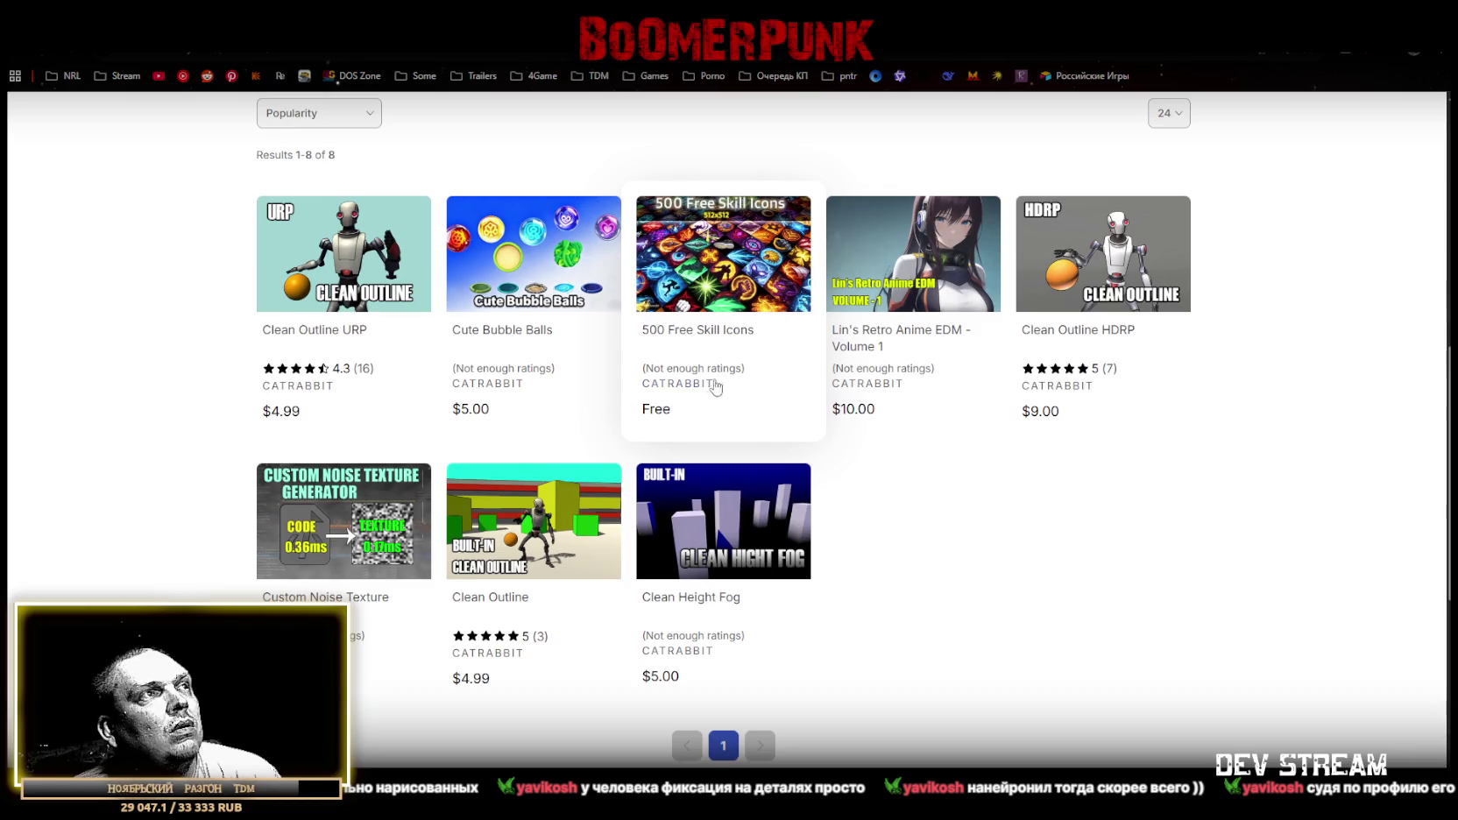
scroll(710, 386, up, 3)
Open the FreeStimPunkProps product page and view its video, fountain, bench and street lamp previews.
click(723, 482)
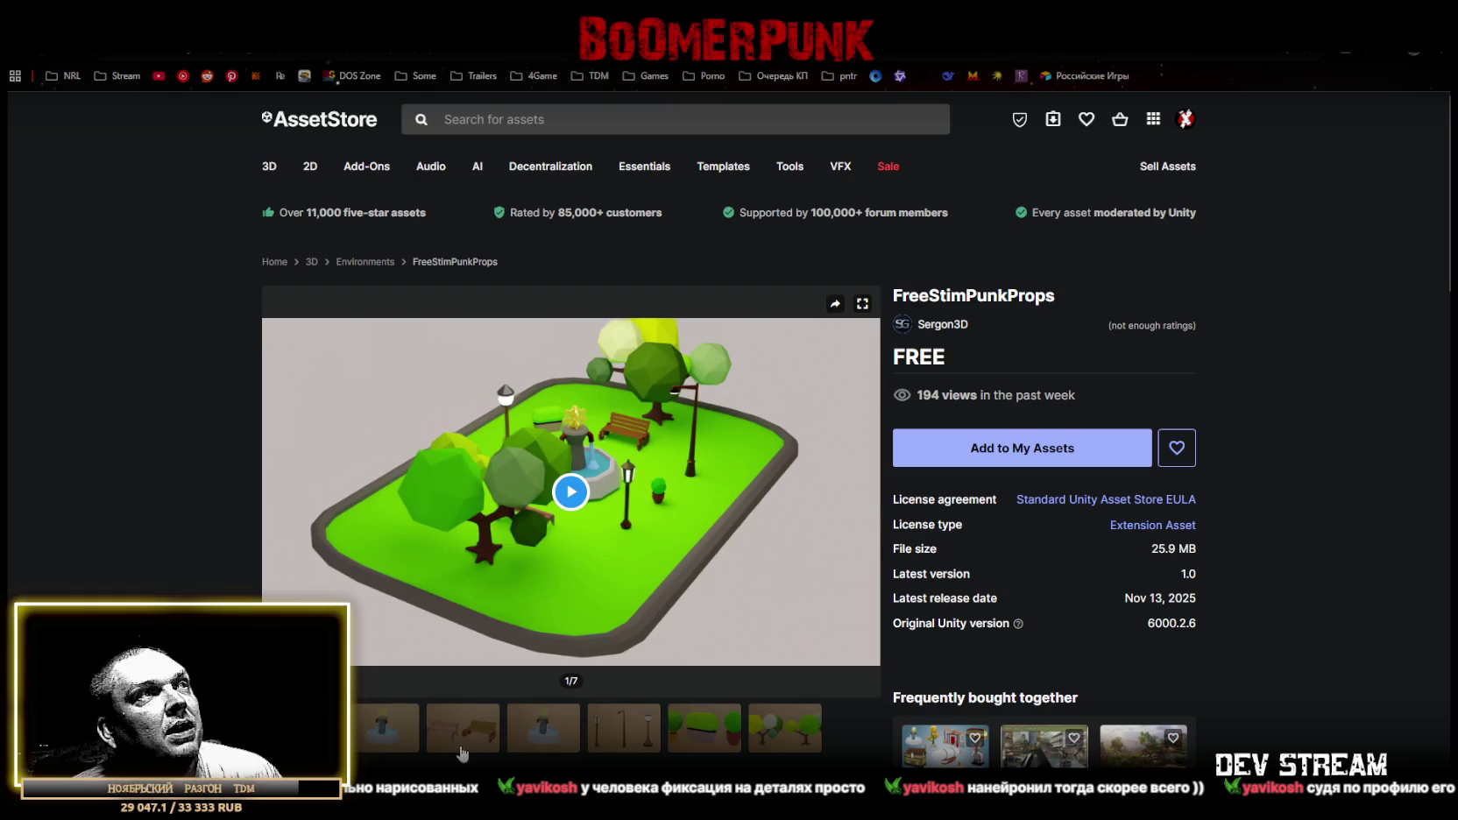
click(406, 738)
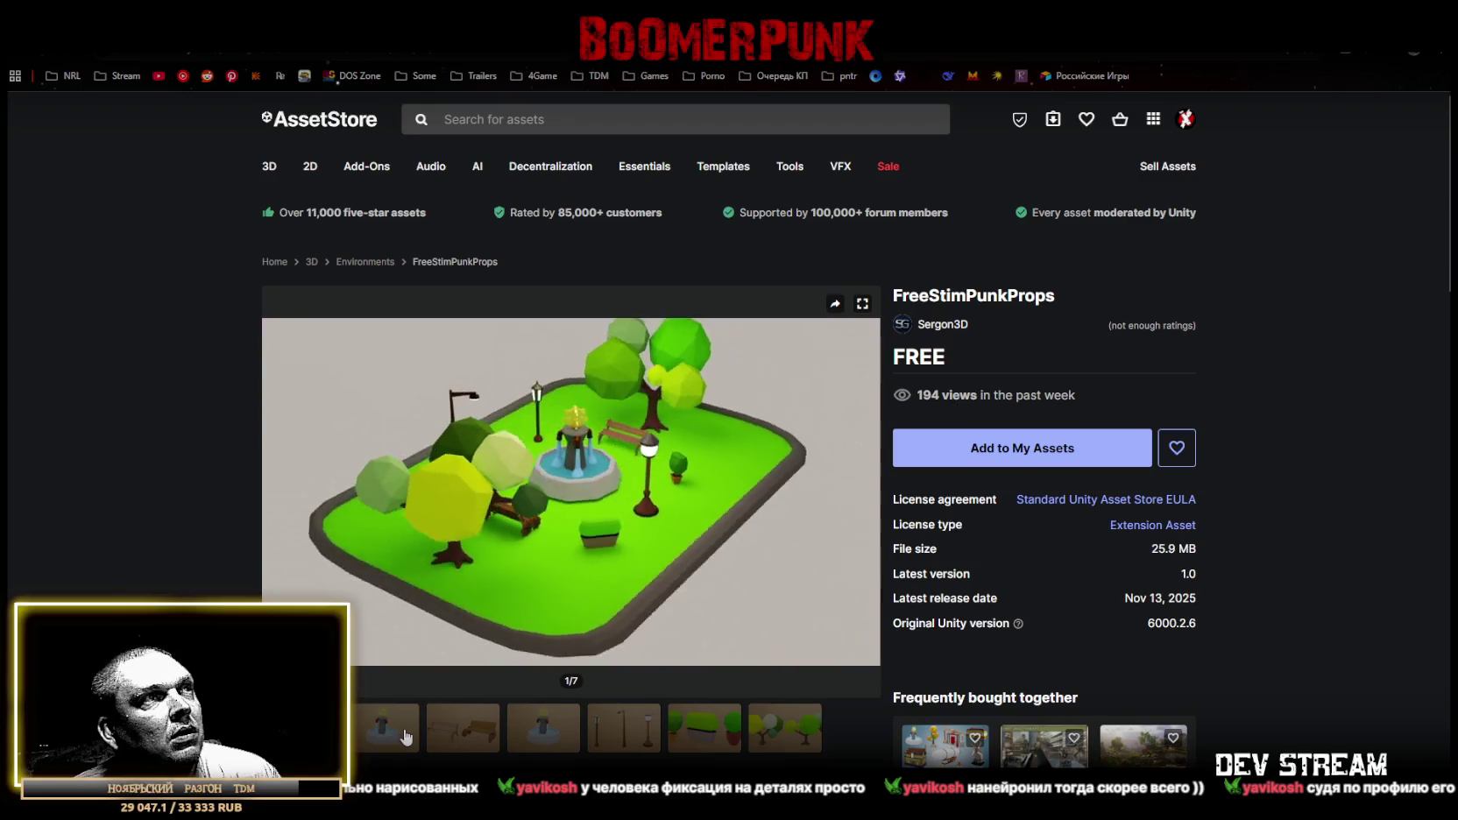
click(406, 738)
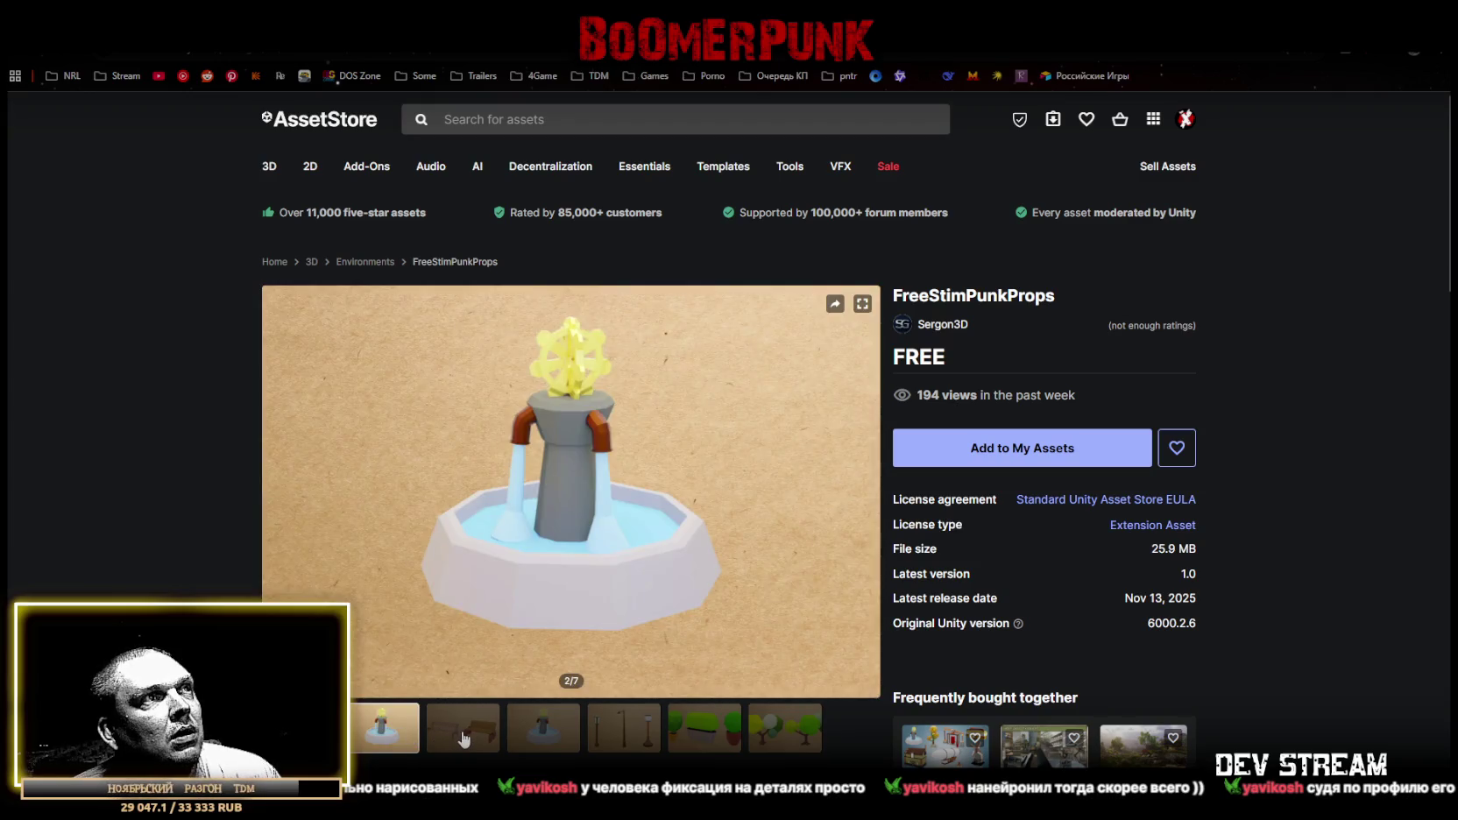
click(452, 746)
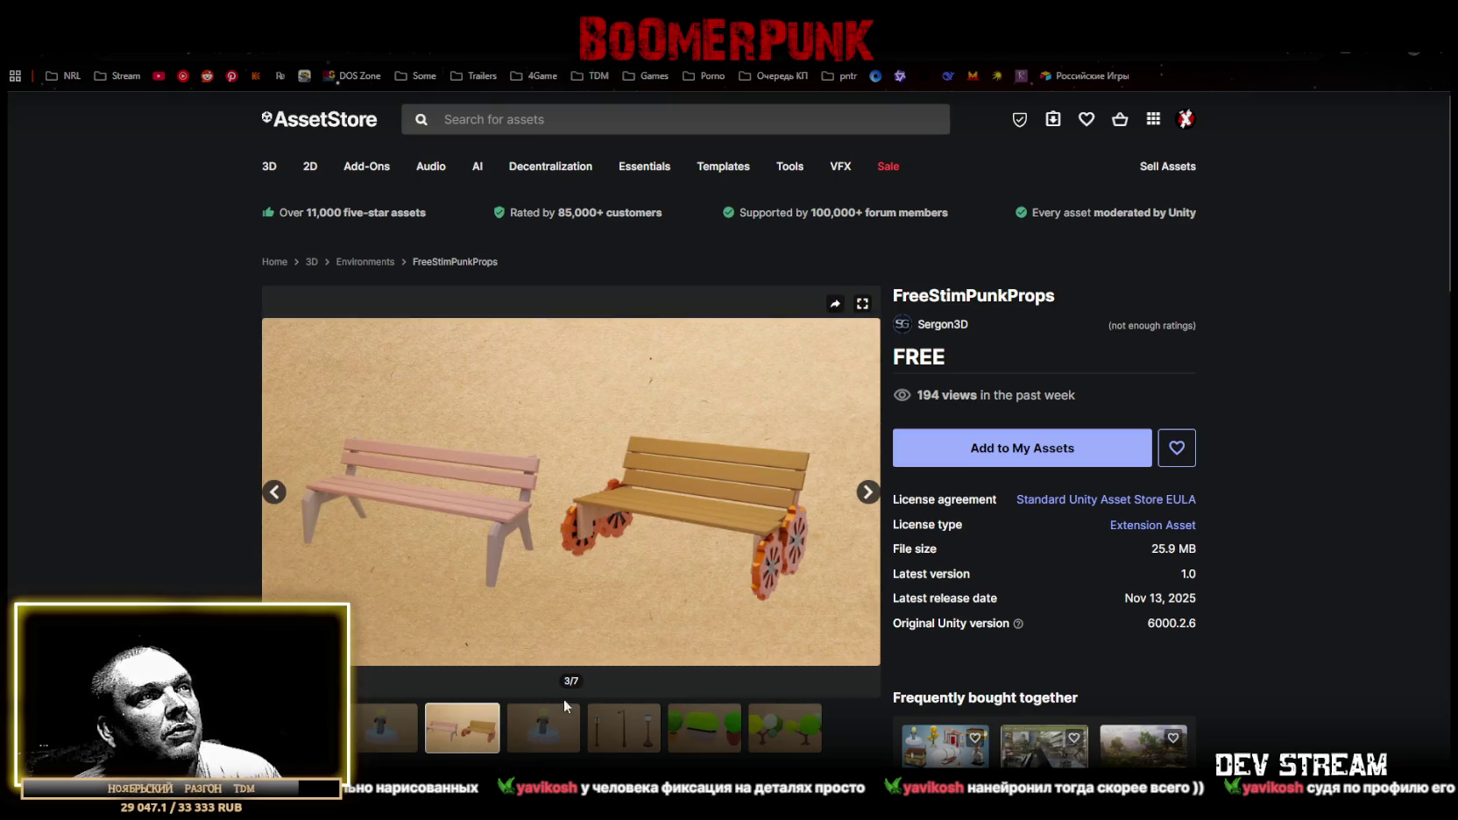
click(561, 732)
click(627, 741)
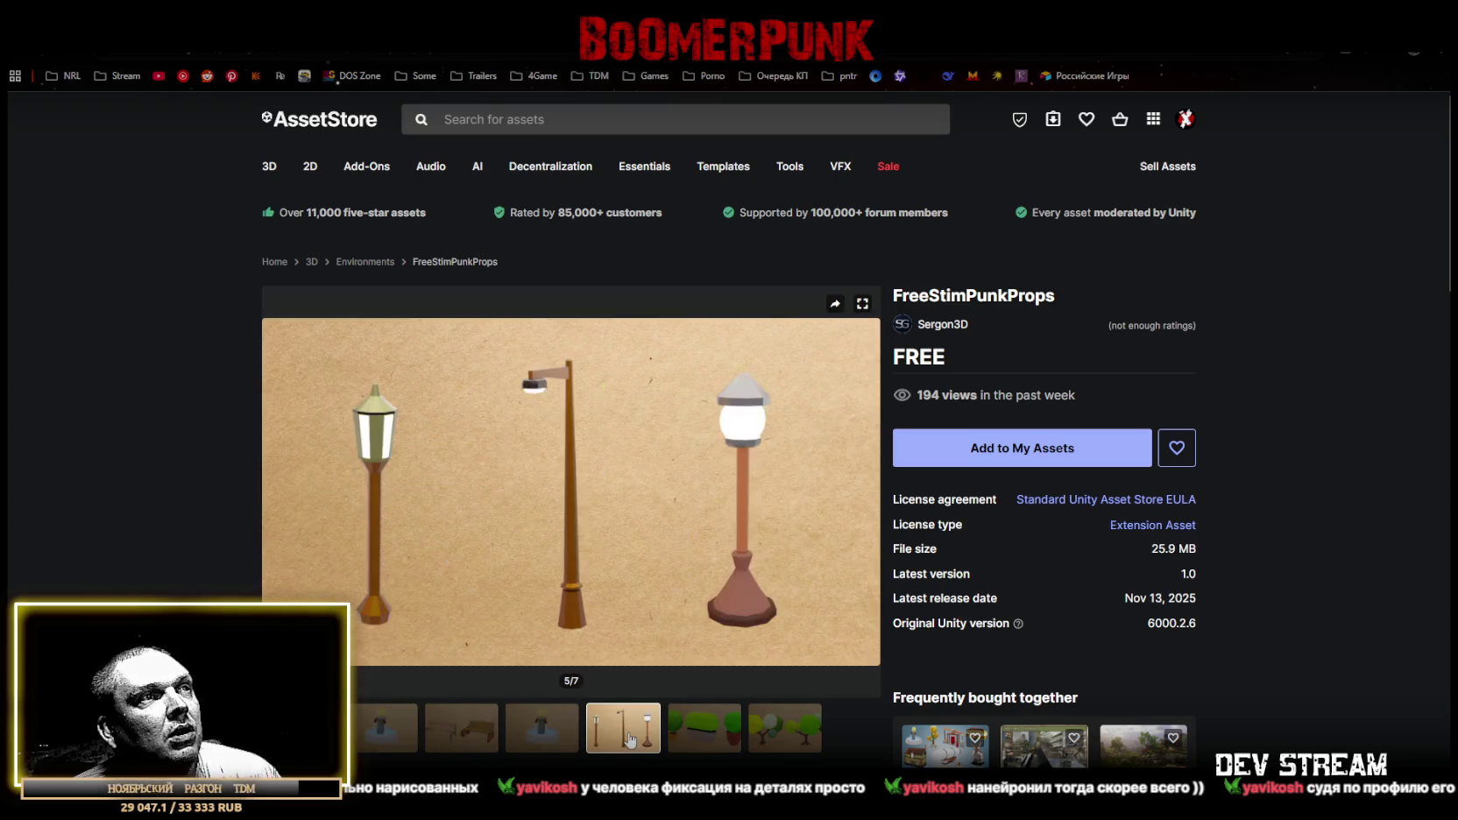
View the potted hedge and trees previews, then return to the lamps, fountain and benches.
click(699, 739)
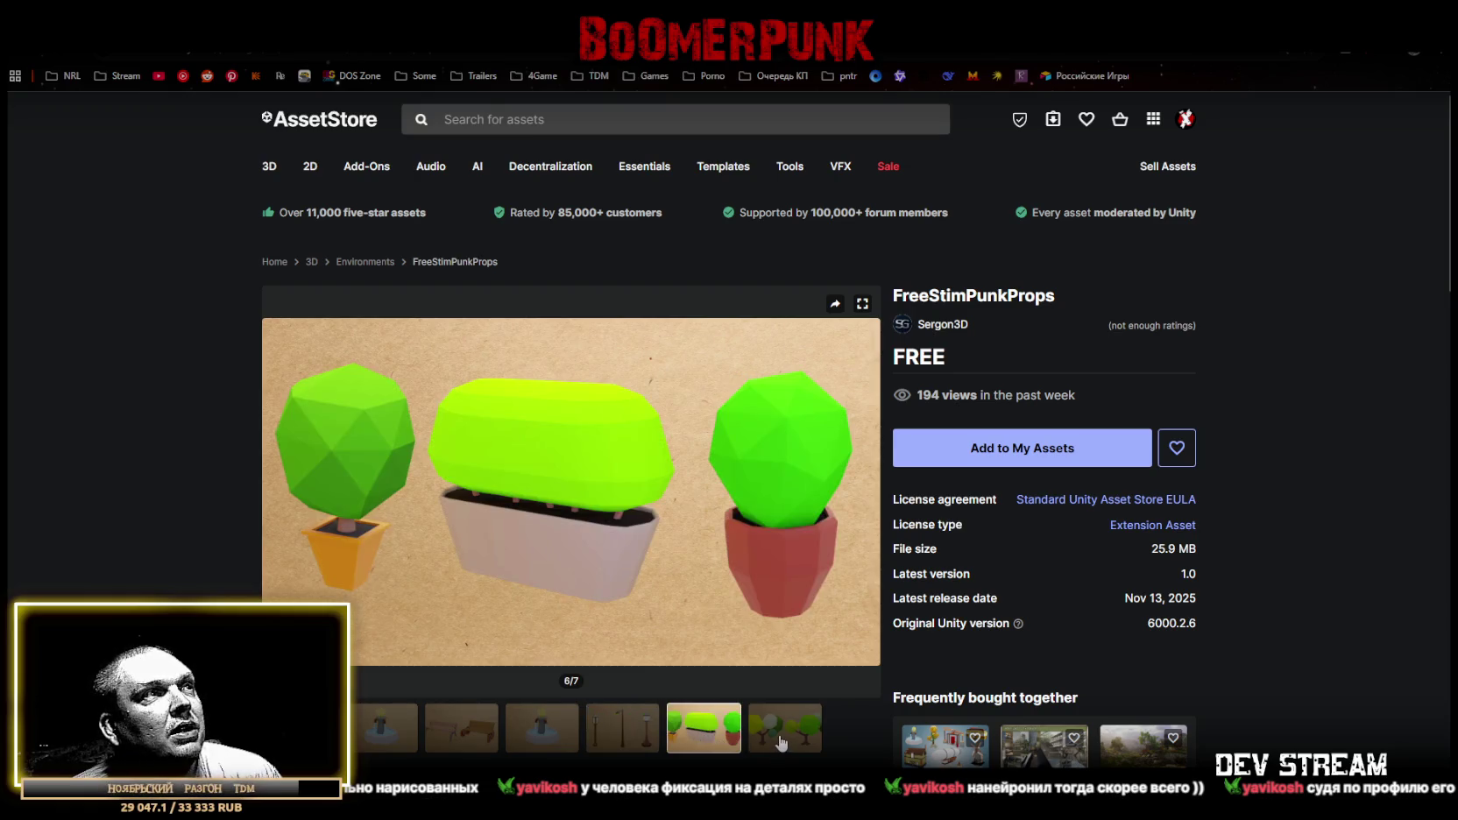
click(782, 743)
click(712, 745)
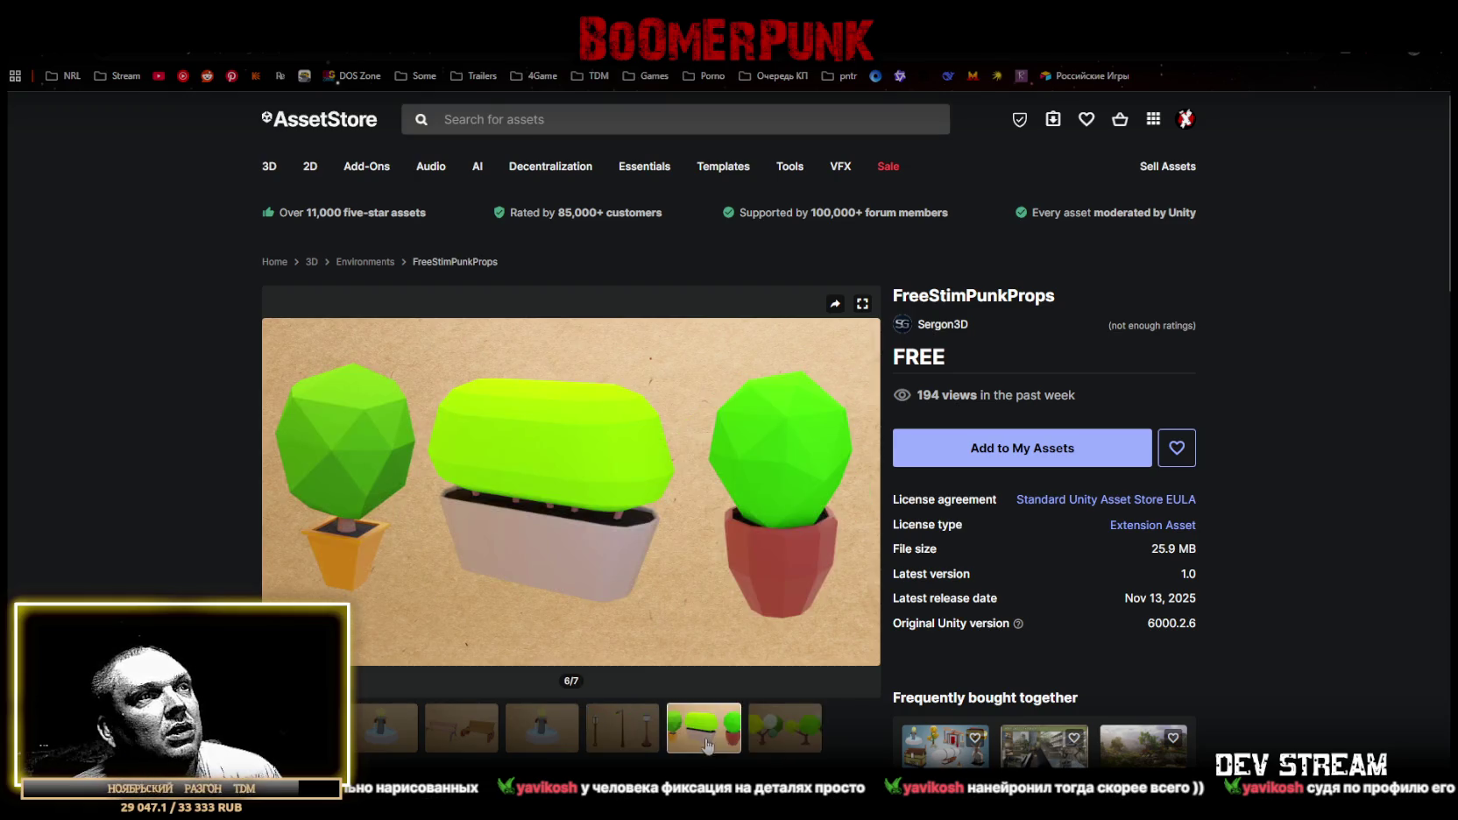
click(625, 746)
click(545, 744)
click(478, 738)
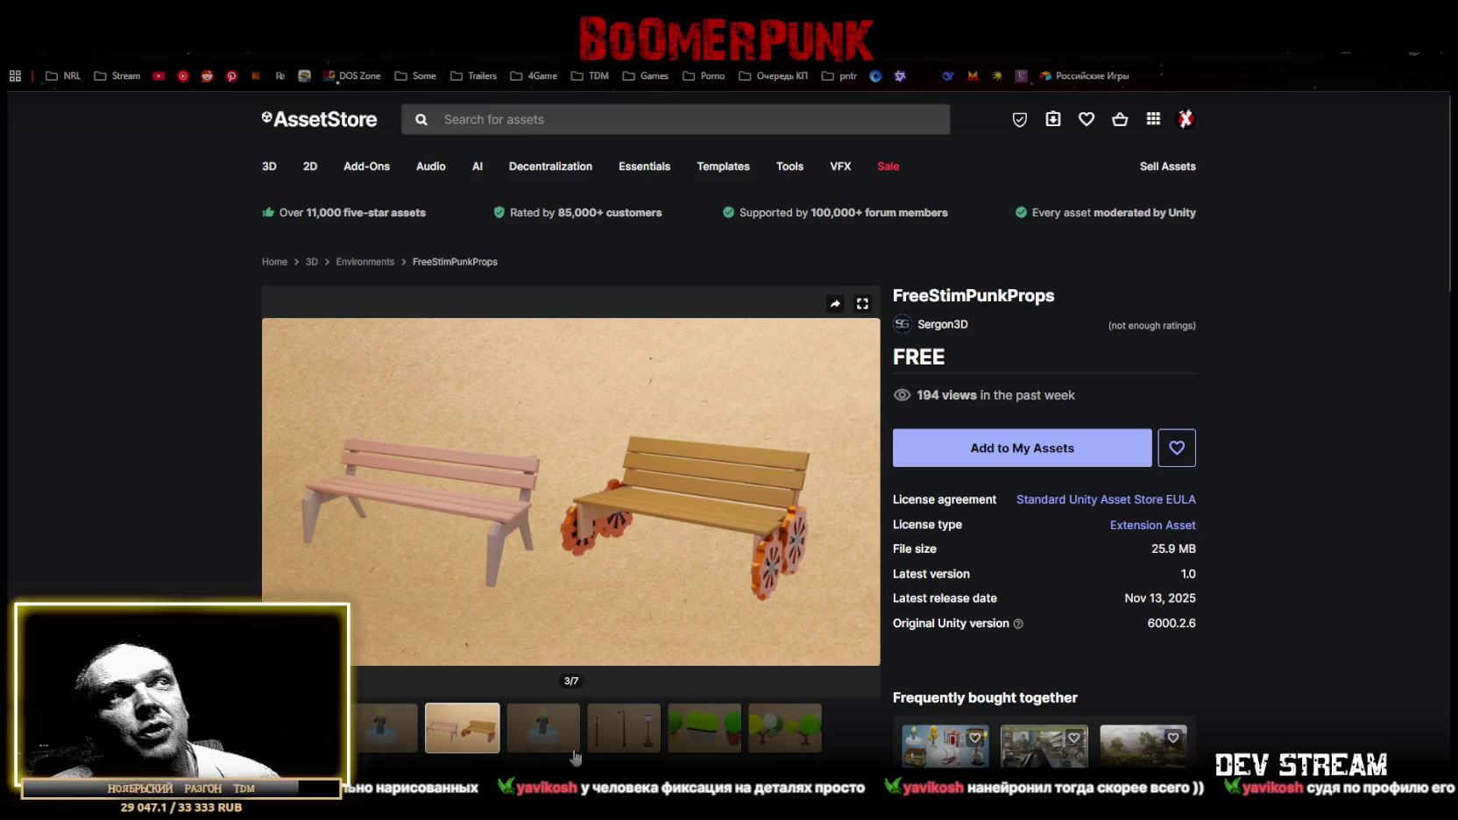
Recheck the fountain and bench previews, then go to the My Assets library.
mouse_move(583, 579)
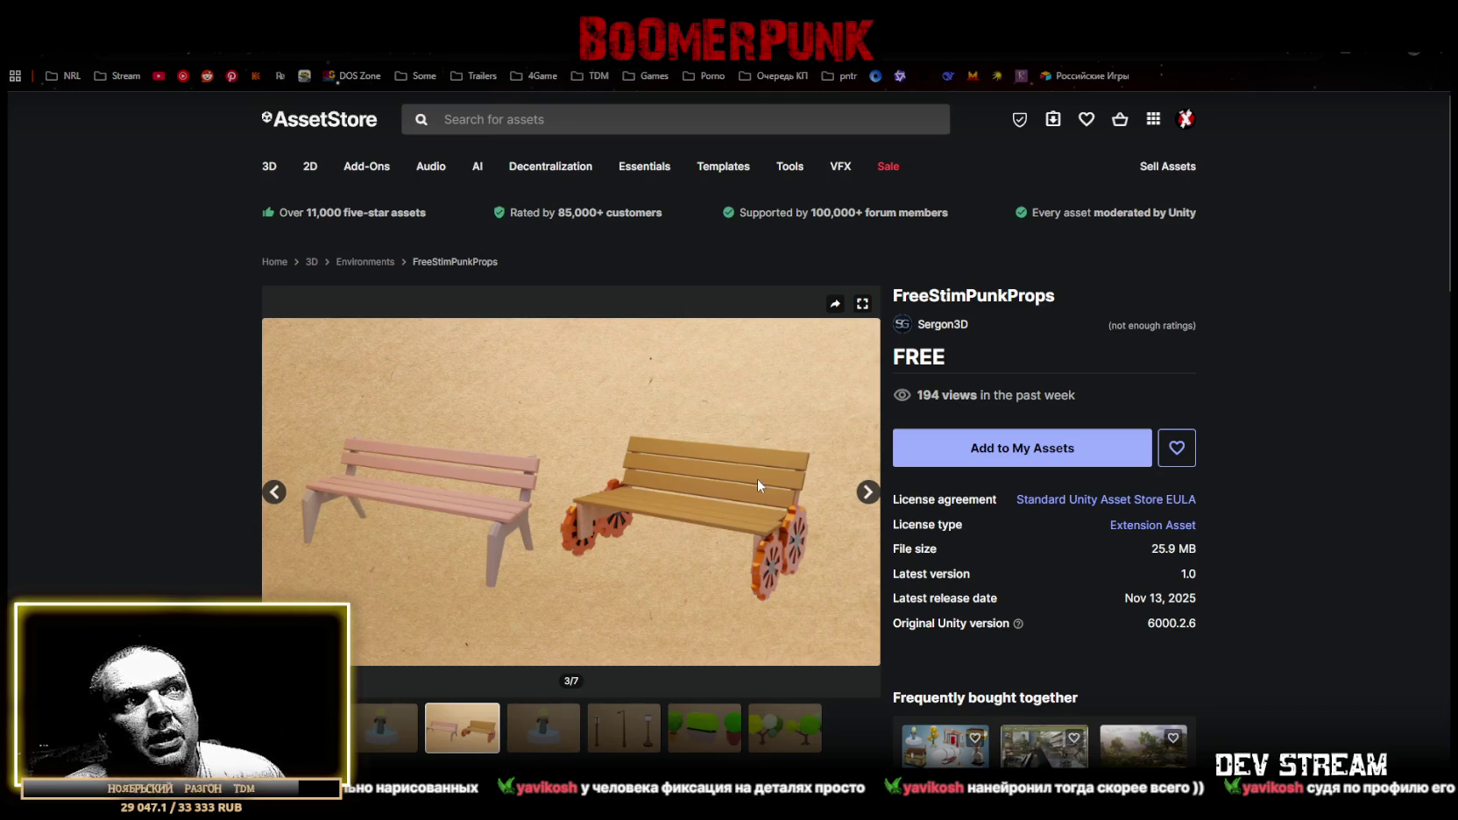
scroll(724, 511, down, 3)
scroll(370, 589, up, 2)
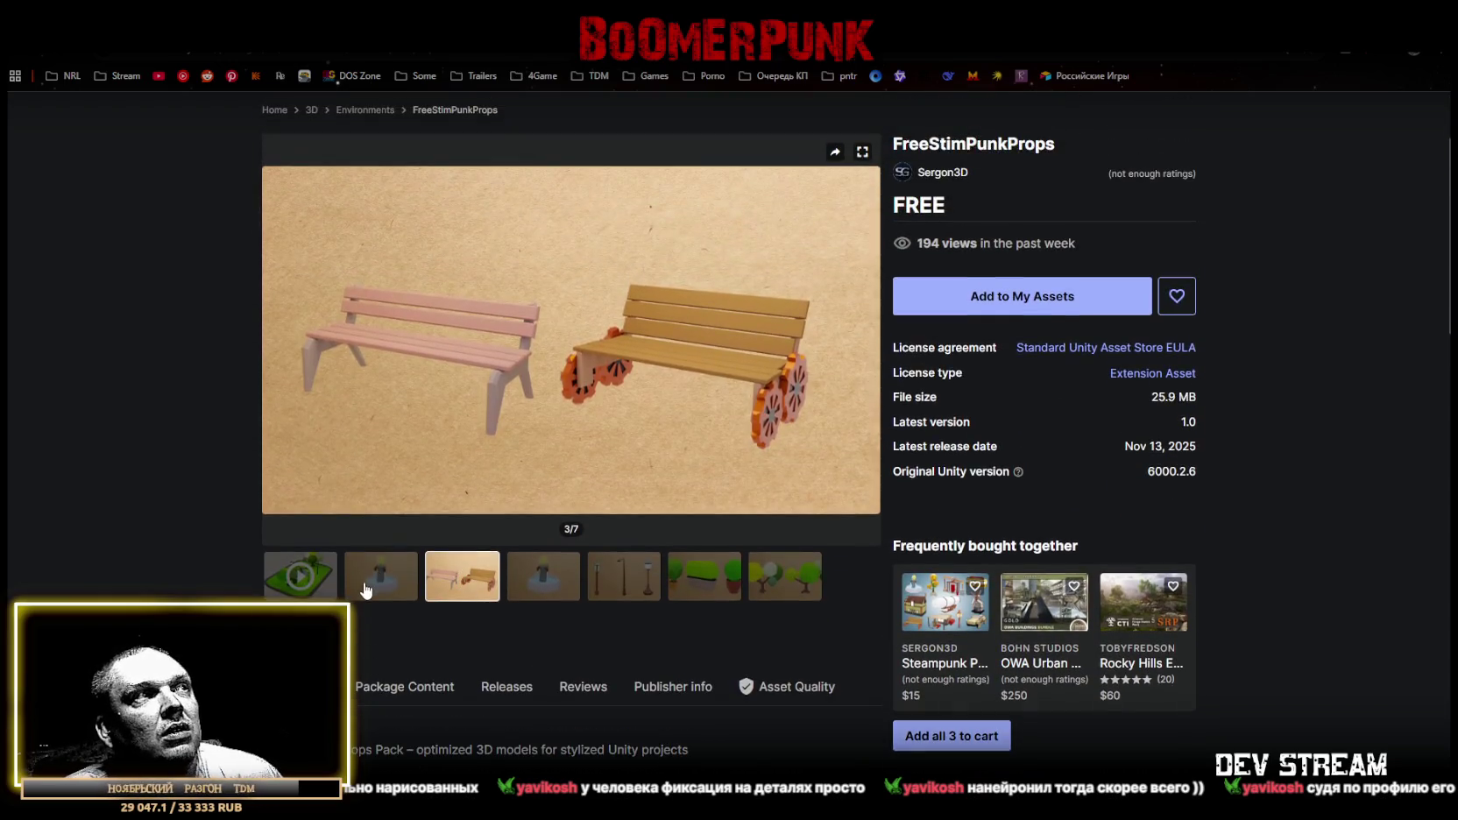
click(369, 589)
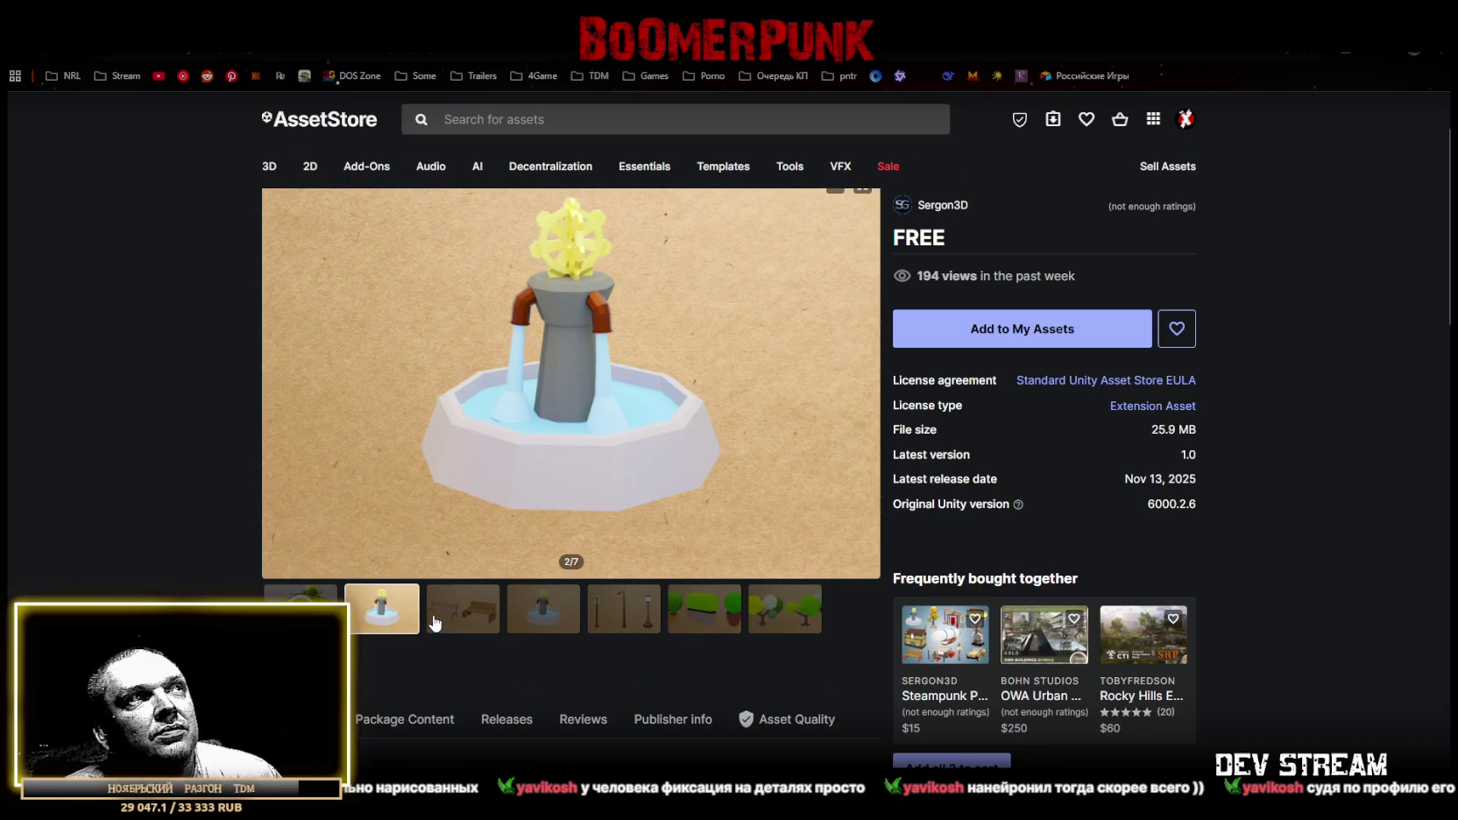
click(465, 614)
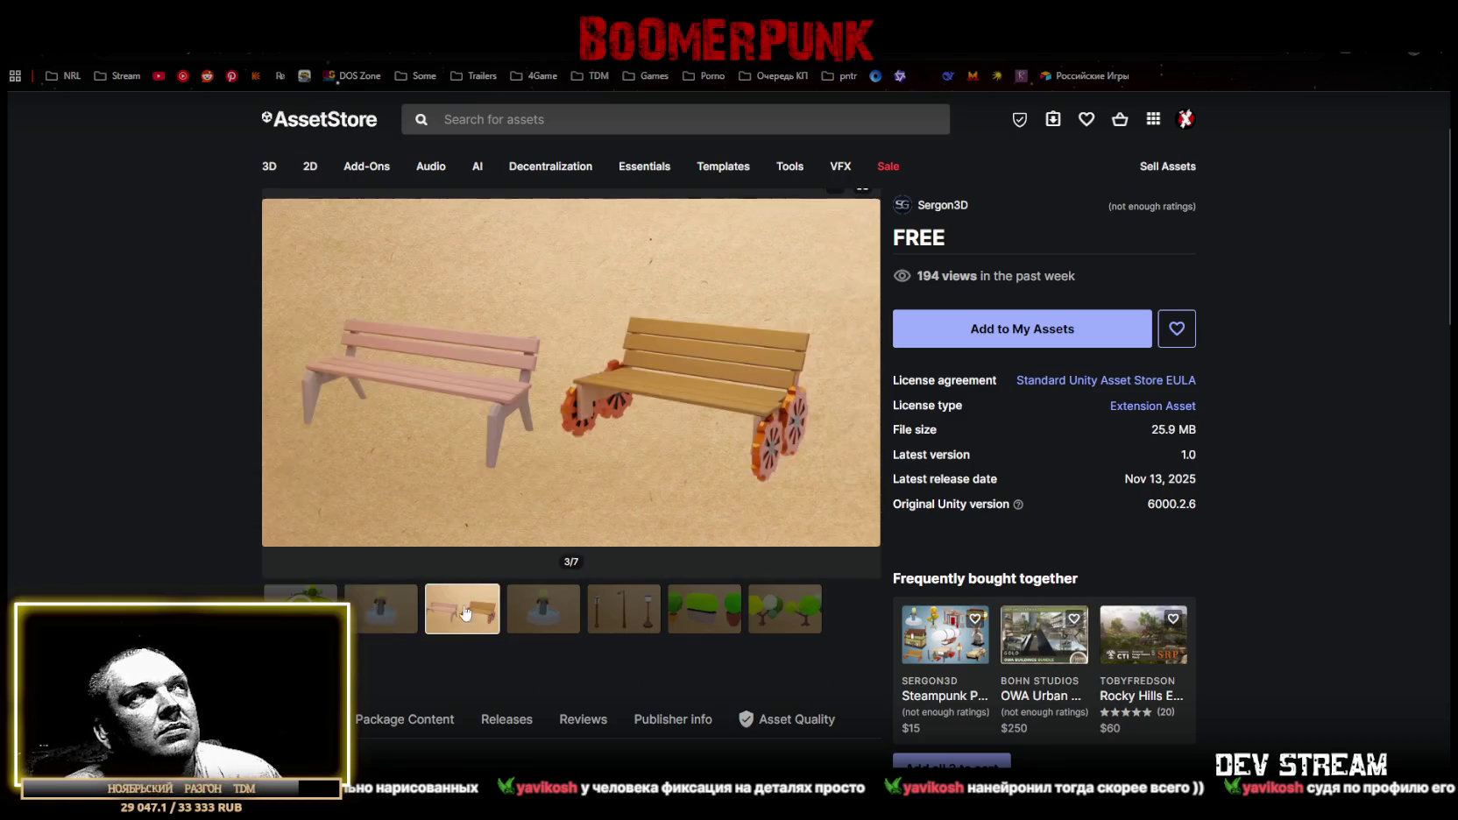
click(1053, 120)
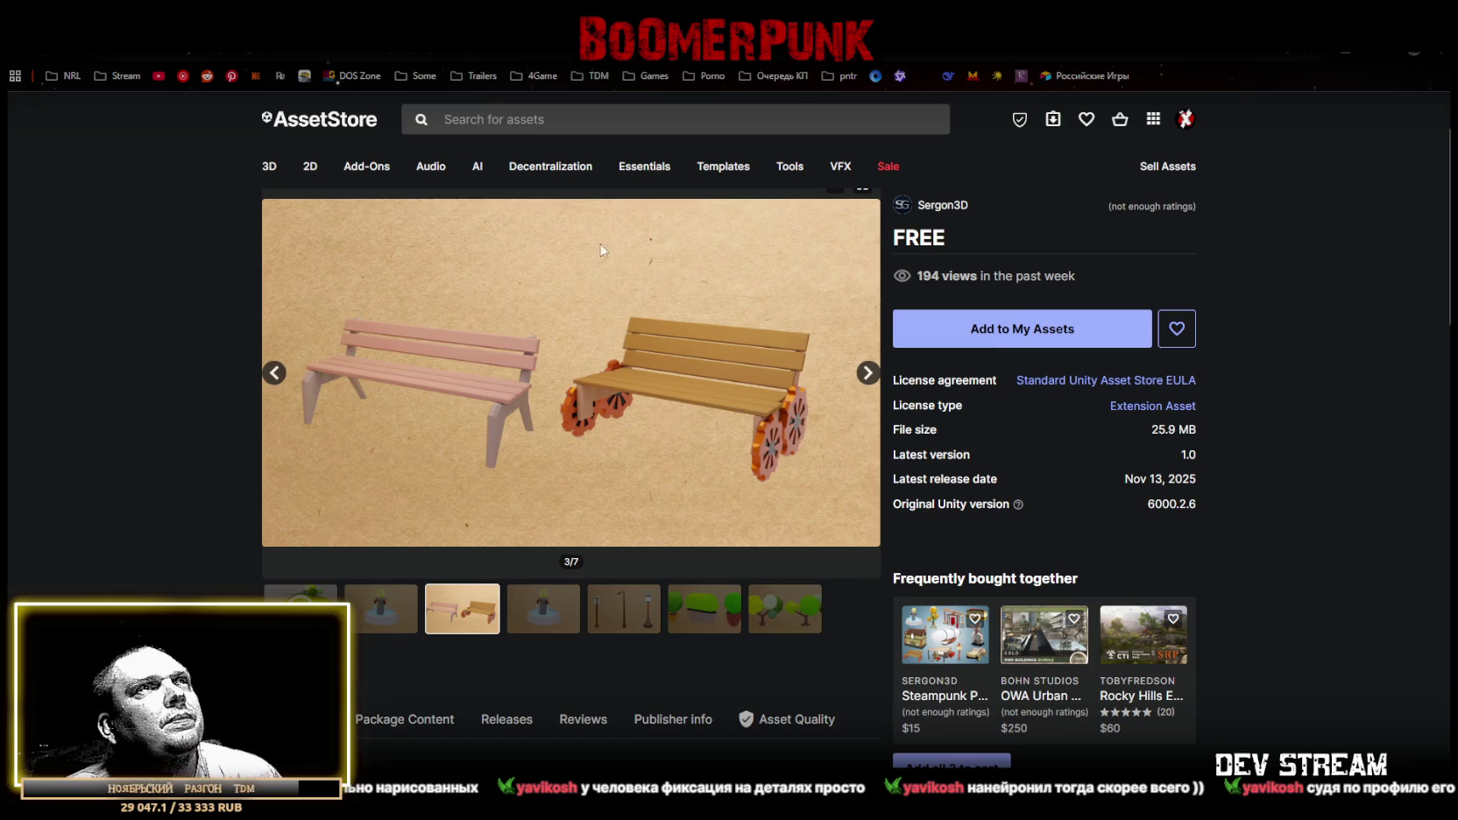
mouse_move(890, 171)
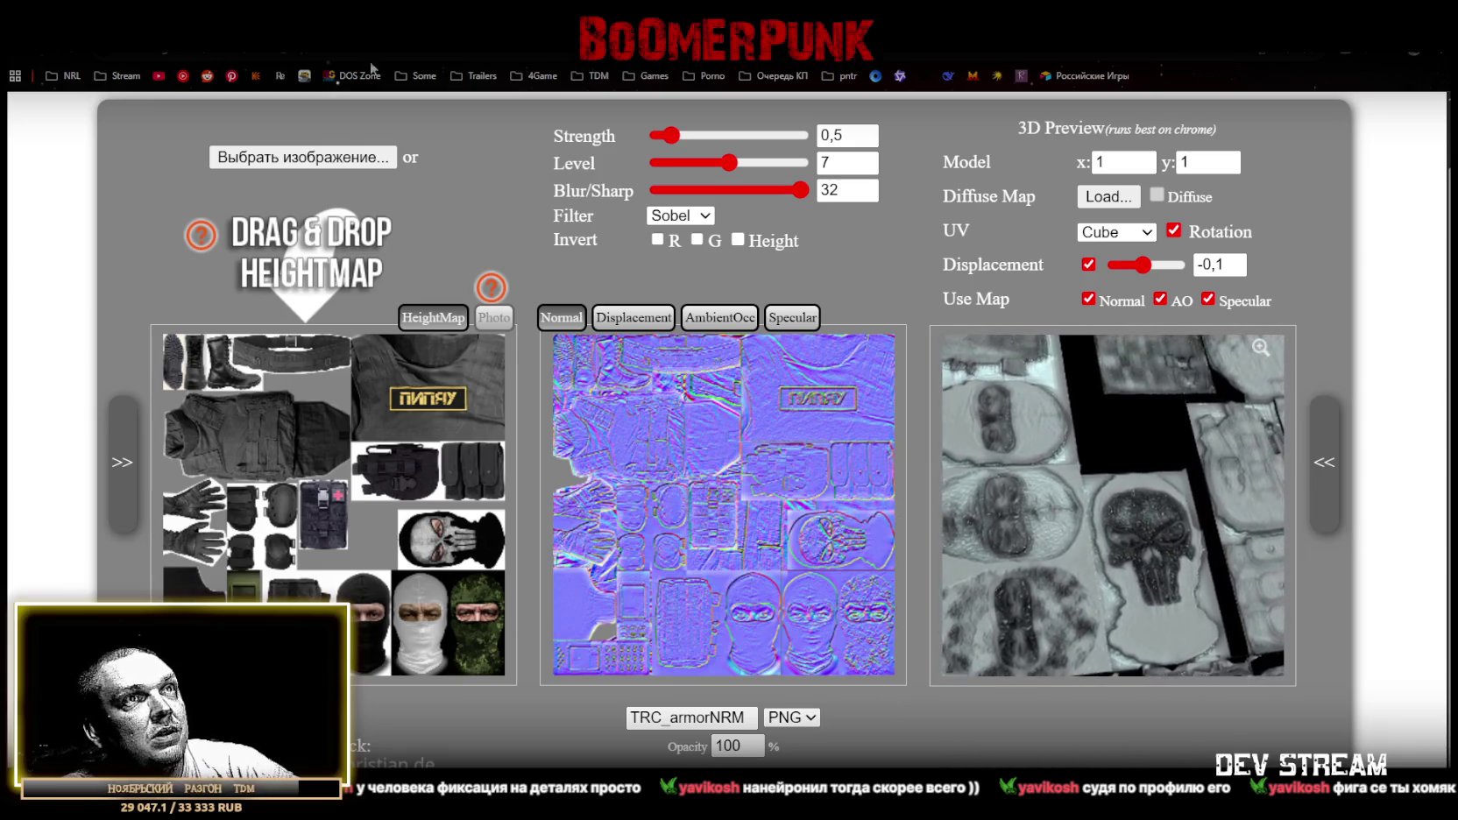
Return to Unity's Dust scene, orbit the map and frame the Cube near the crates.
key(super+d)
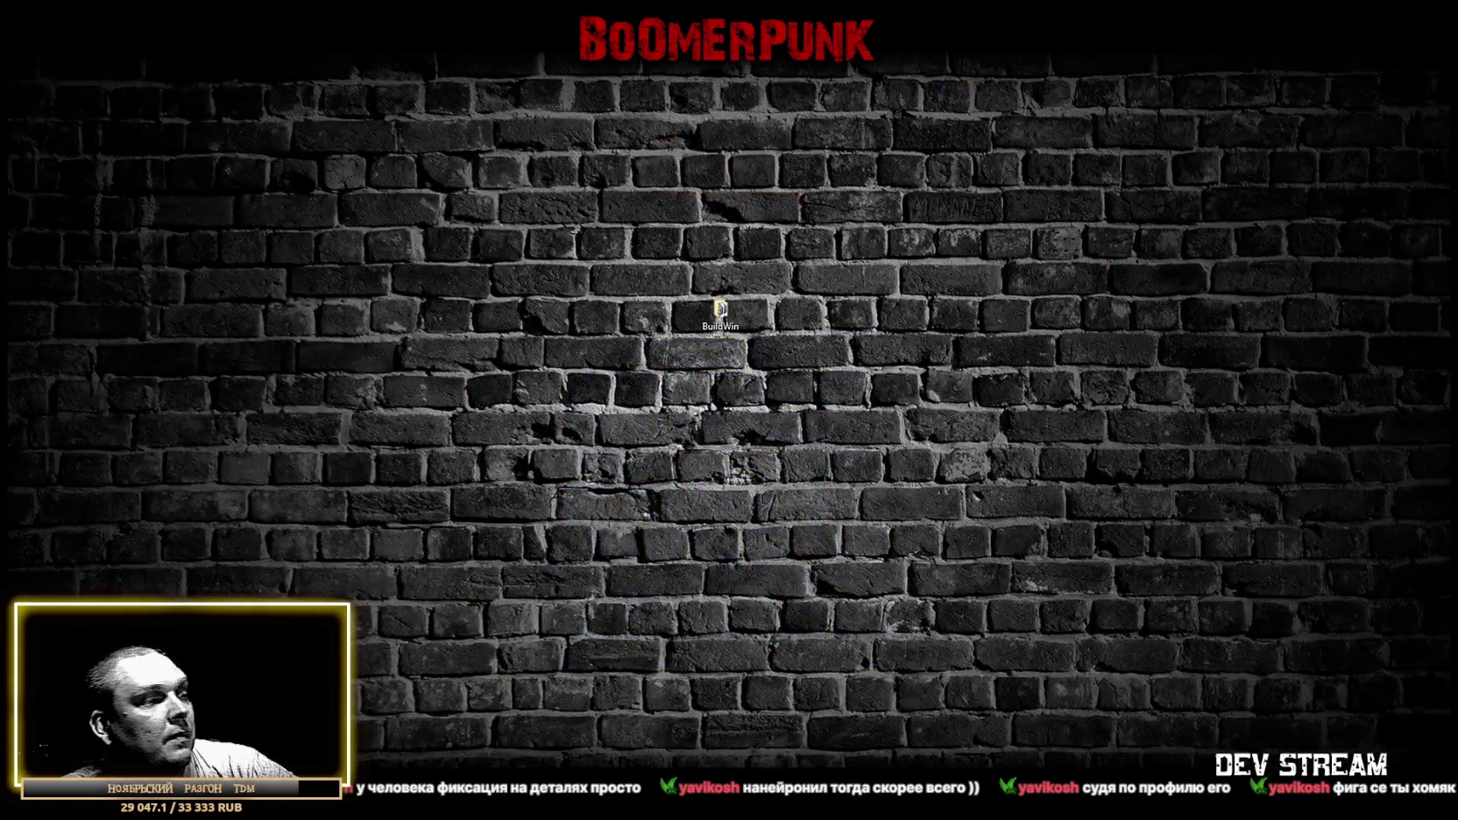
key(super+d)
drag(533, 380, 929, 306)
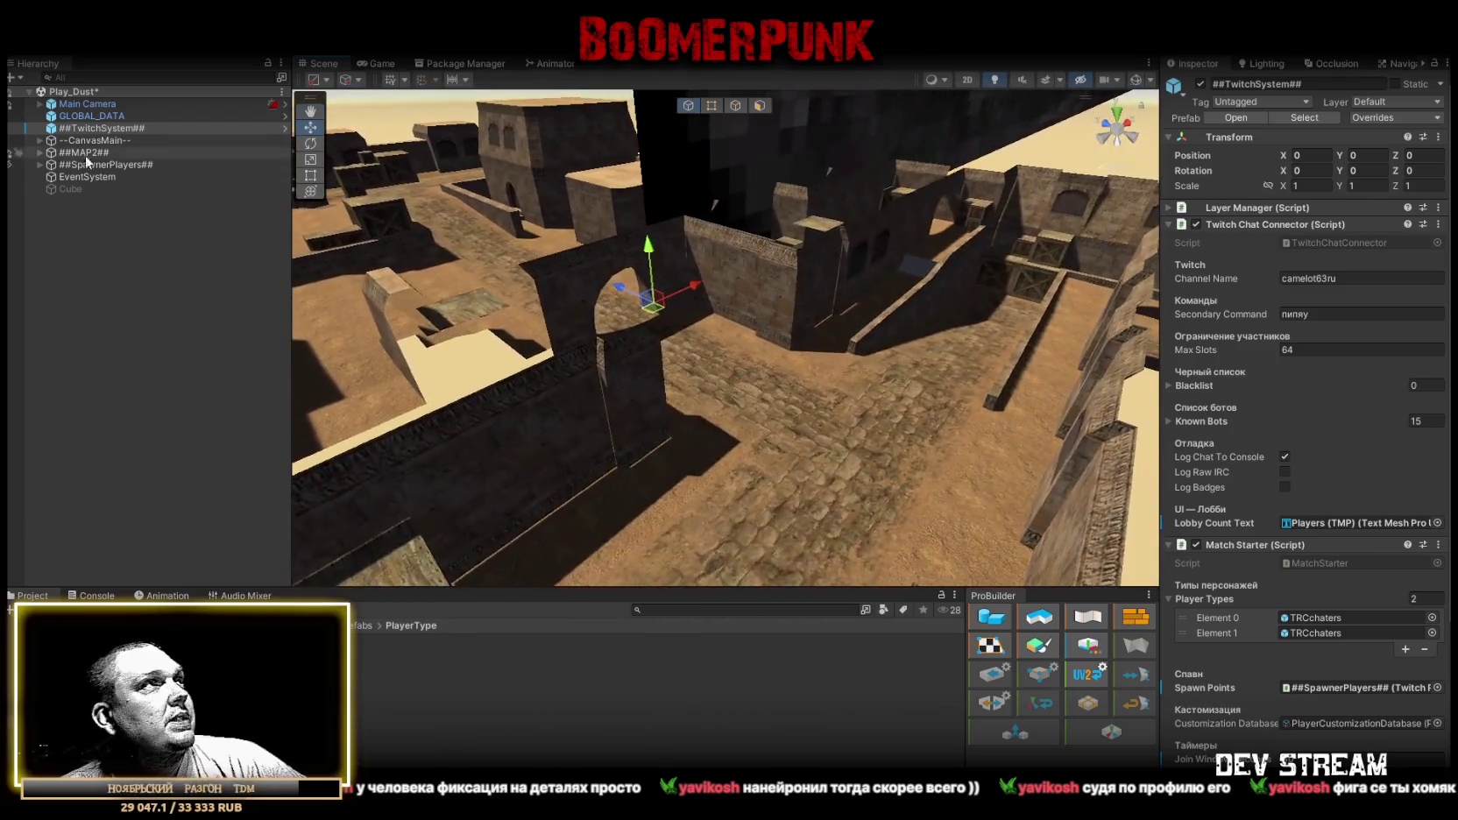
double_click(77, 189)
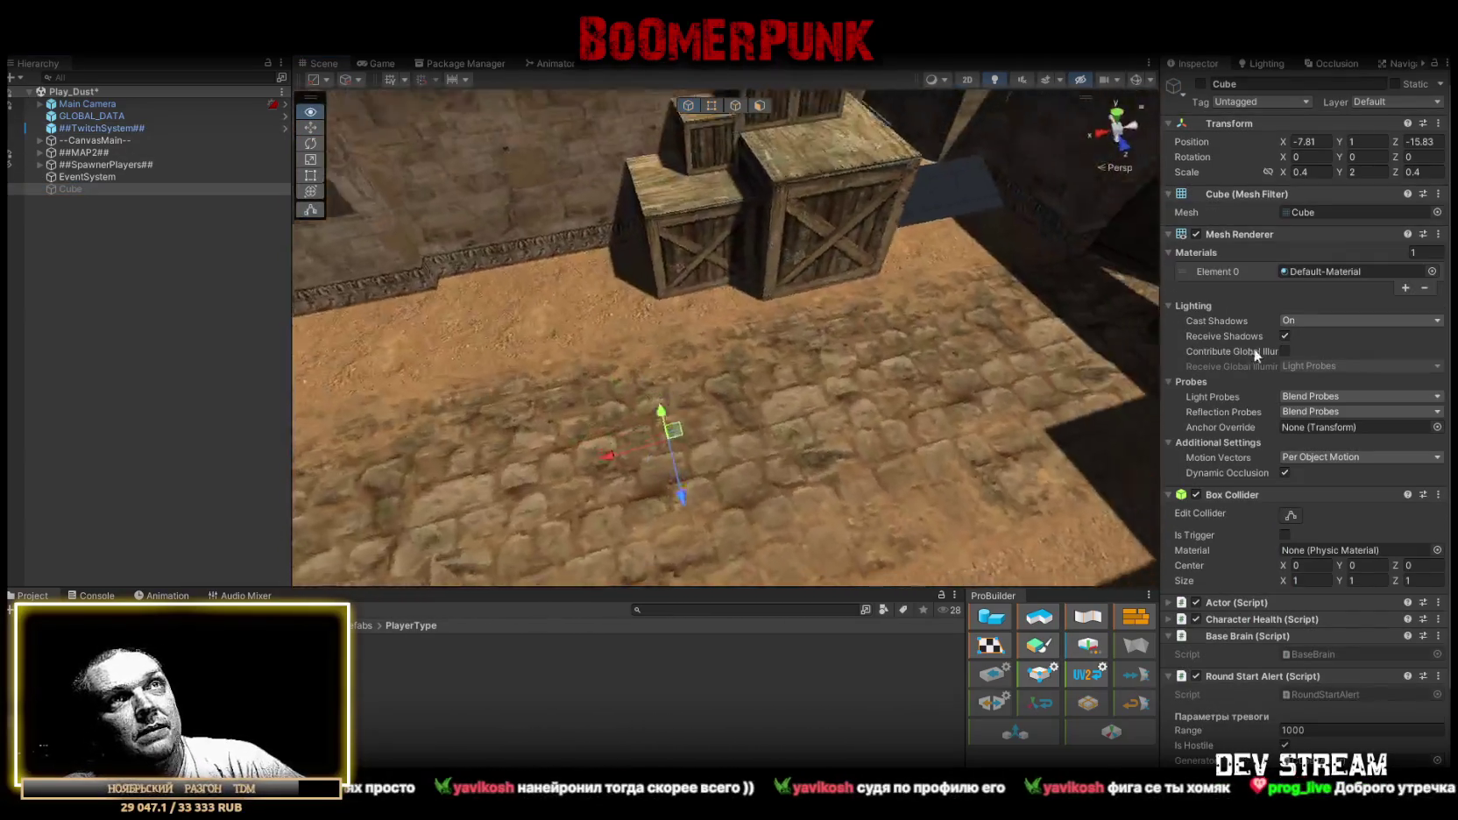
mouse_move(1253, 347)
mouse_down()
mouse_move(1201, 364)
mouse_move(1148, 341)
mouse_move(1175, 456)
mouse_up()
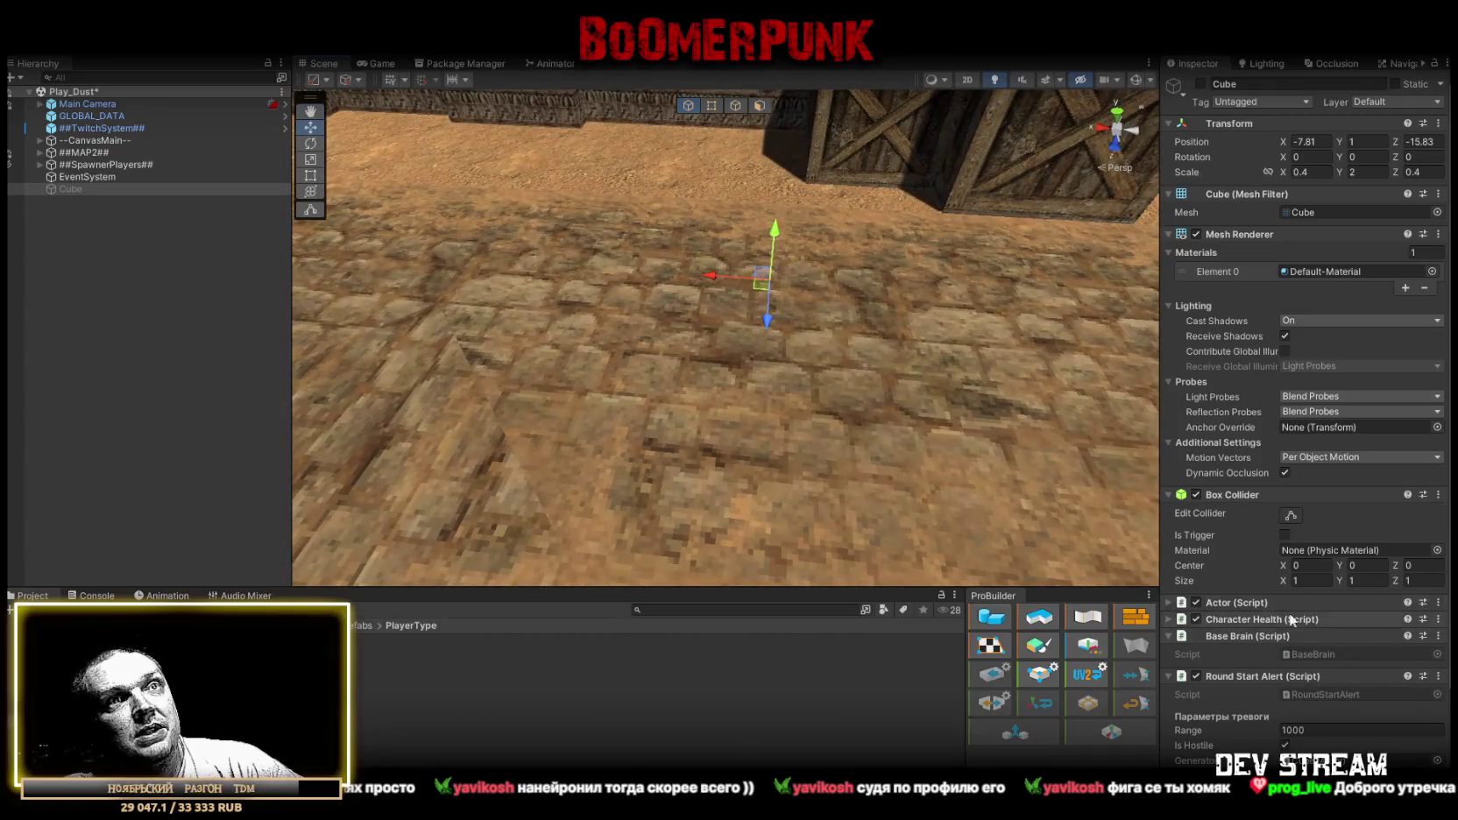
Expand the Cube's Character Health settings, then select ##TwitchSystem## to show its Match Starter.
click(1168, 620)
drag(912, 412, 778, 383)
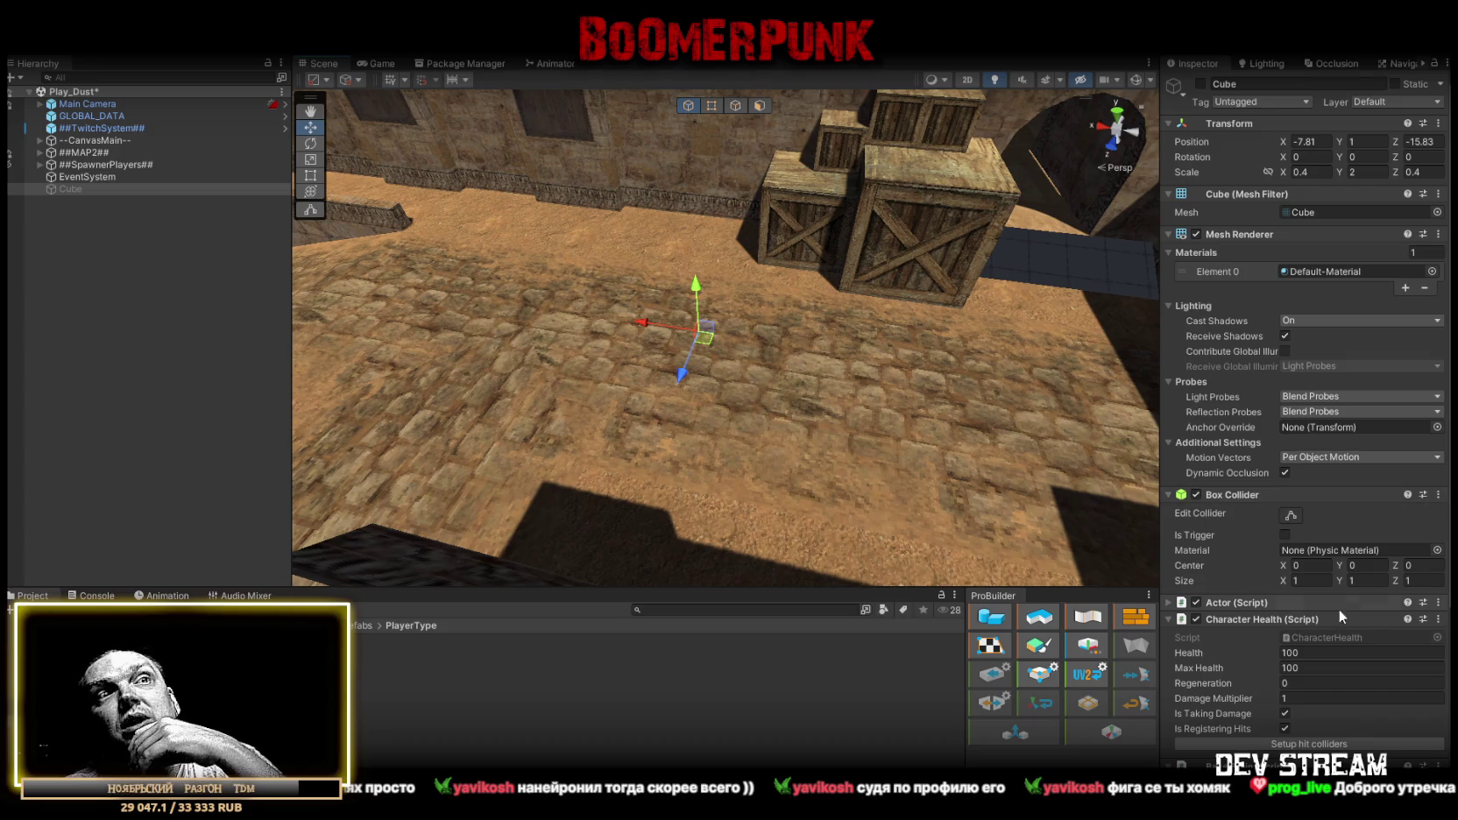
scroll(1320, 613, down, 5)
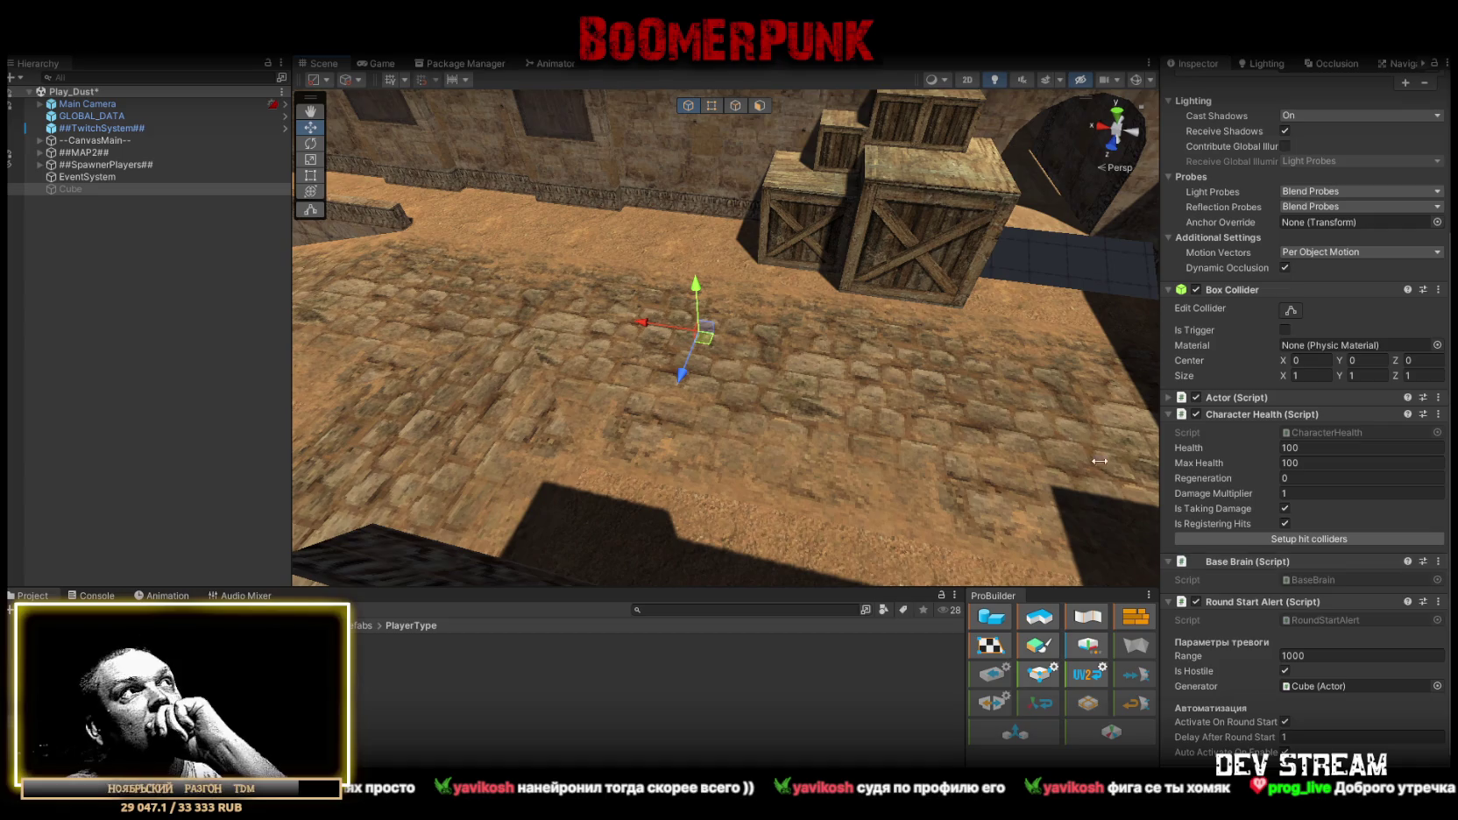
click(106, 128)
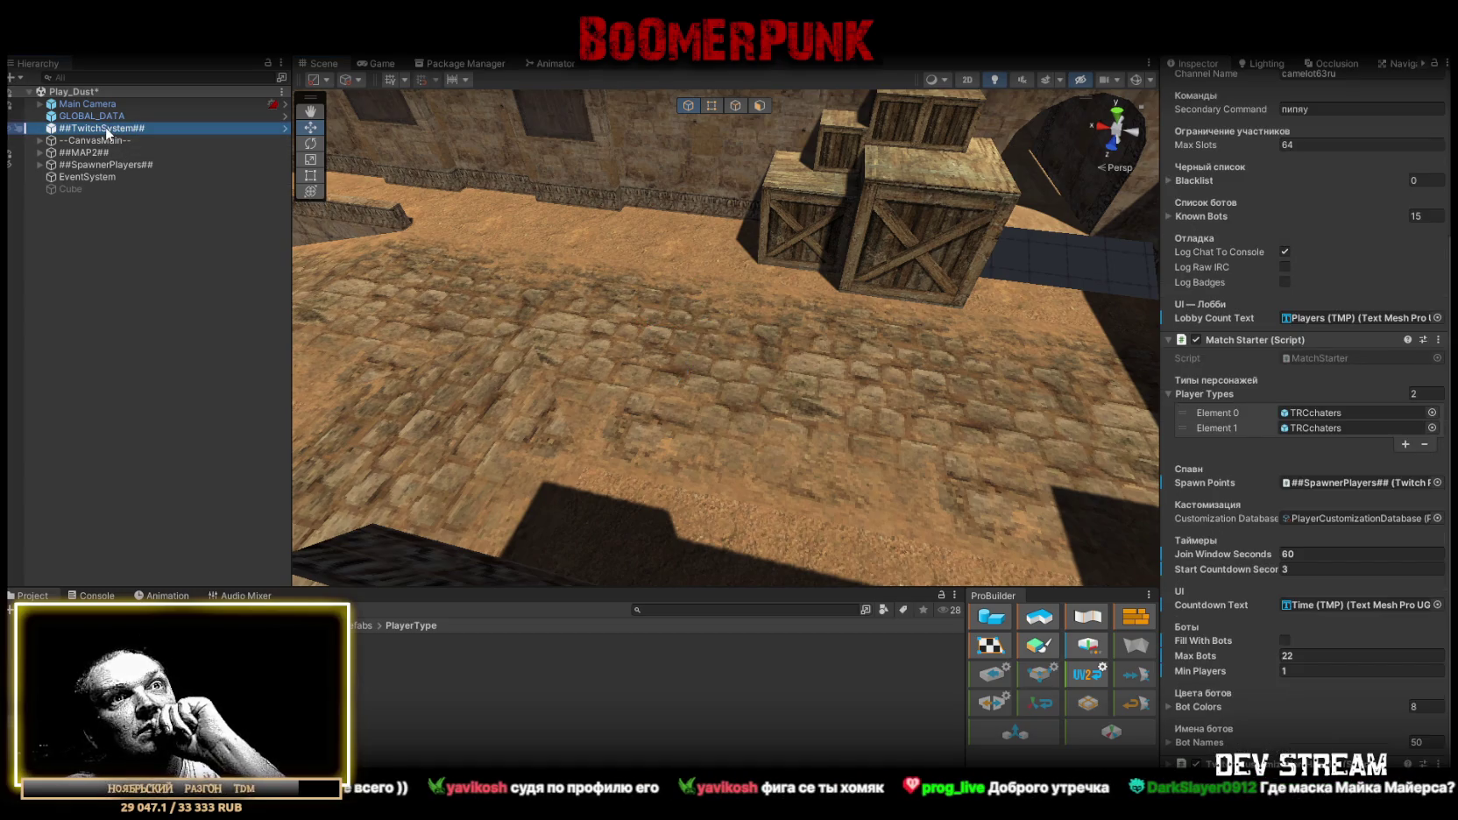
Set Match Starter's Join Window Seconds to 1 and Max Bots to 12, then check the Console.
click(1285, 555)
text(1)
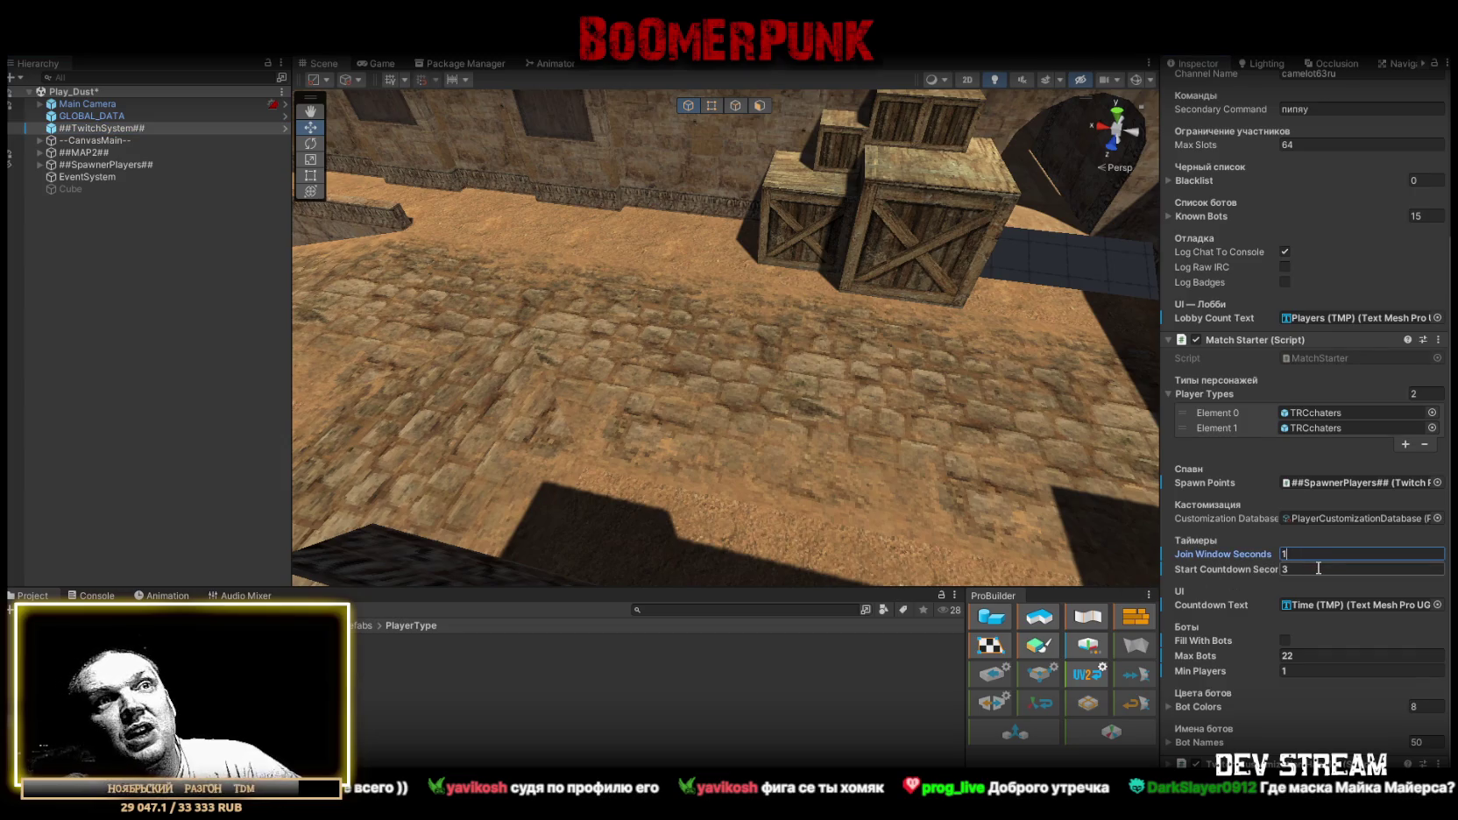
click(1308, 655)
text(12)
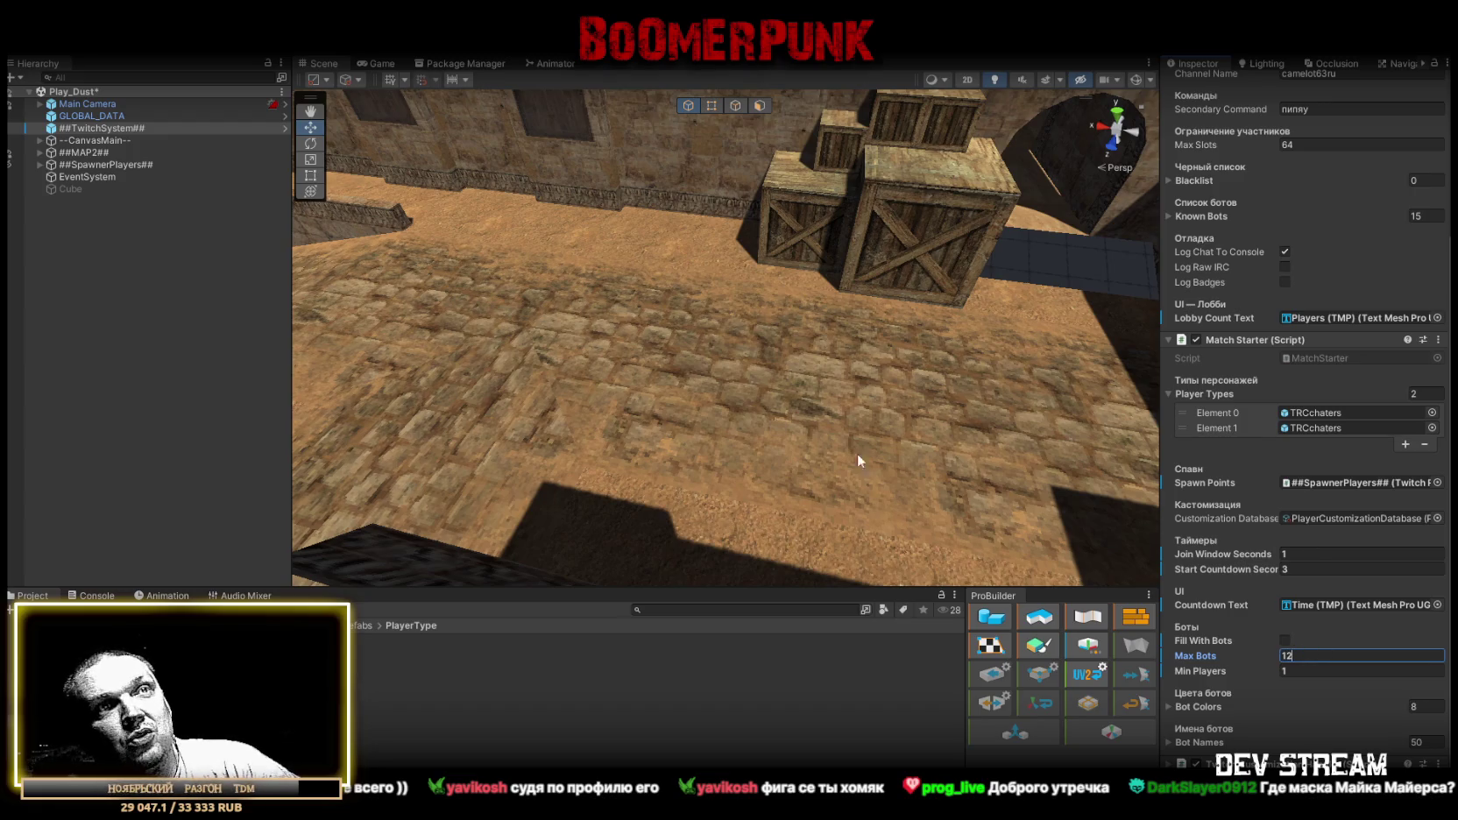
mouse_move(857, 453)
mouse_down()
mouse_move(683, 325)
mouse_move(481, 315)
mouse_up()
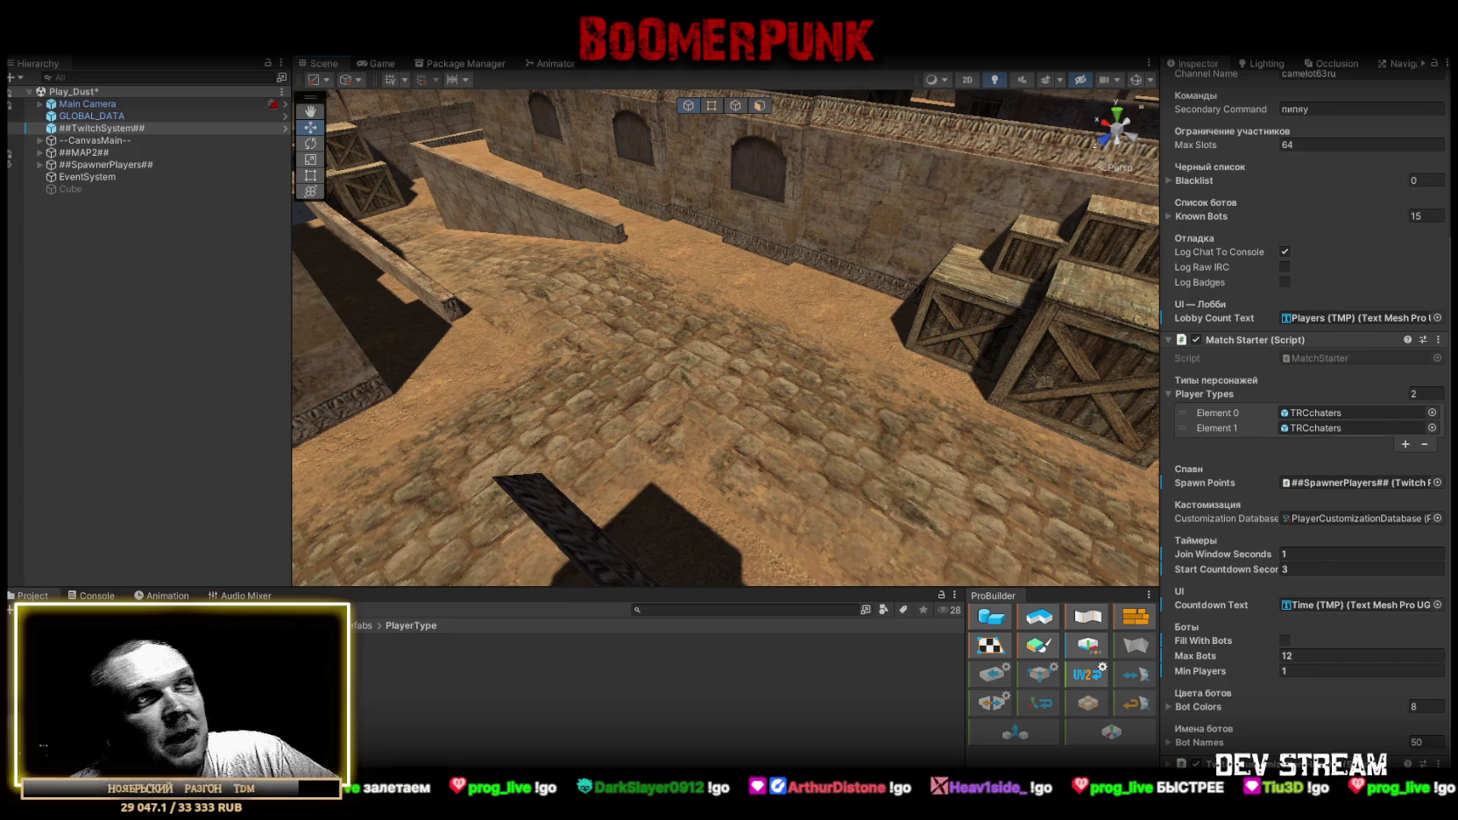
click(98, 596)
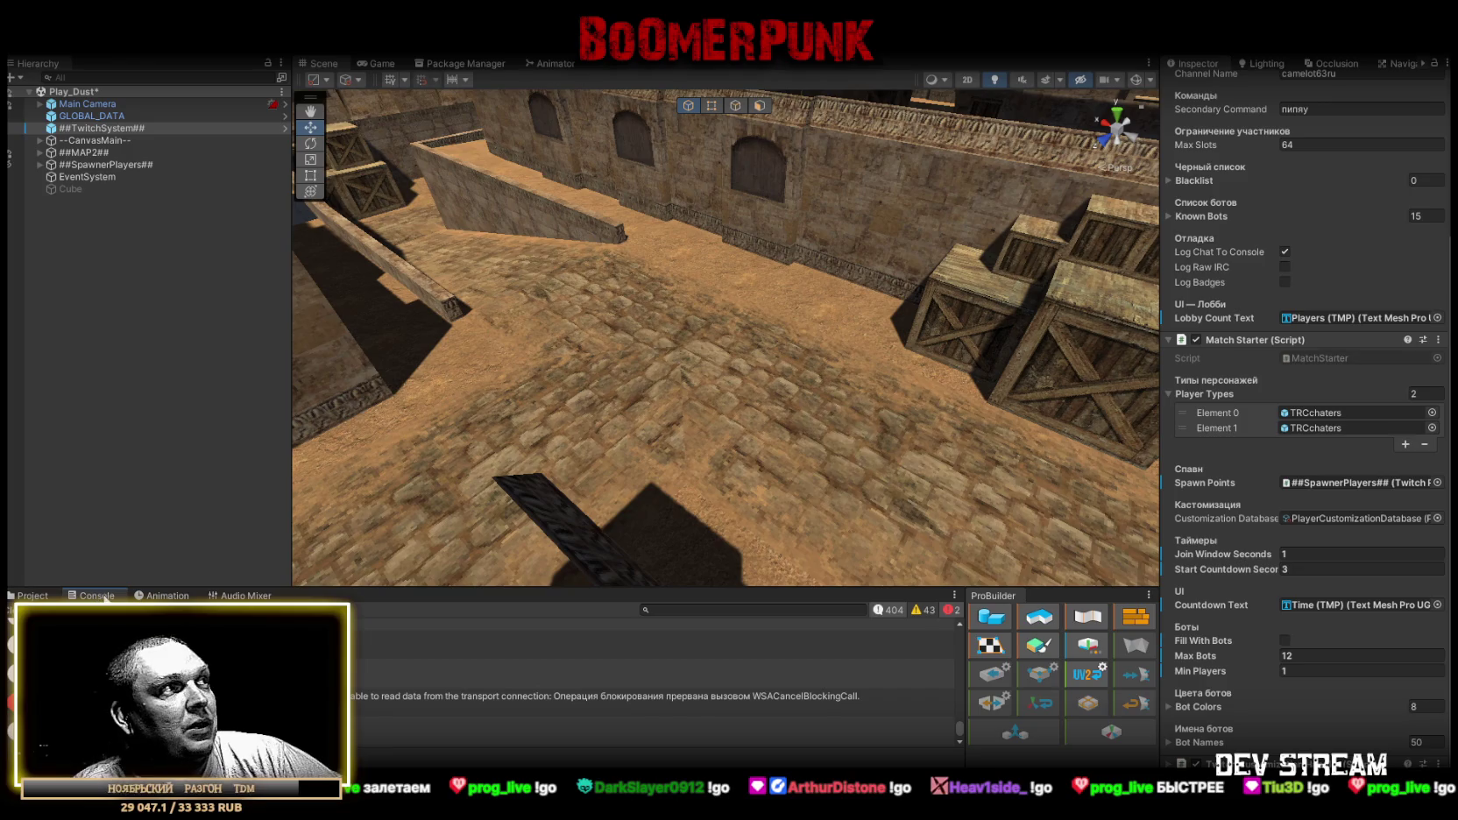
click(33, 596)
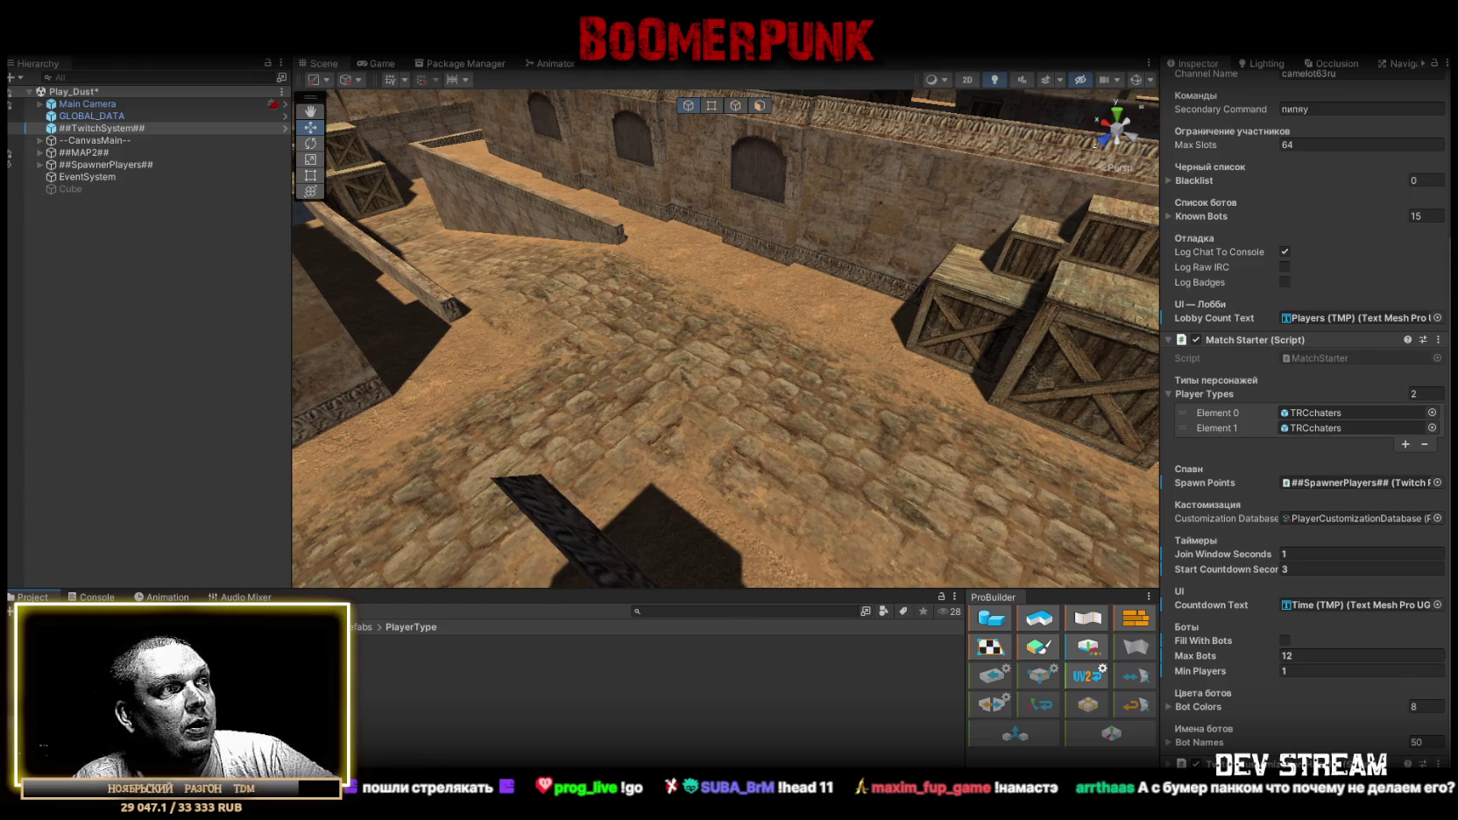
key(super+d)
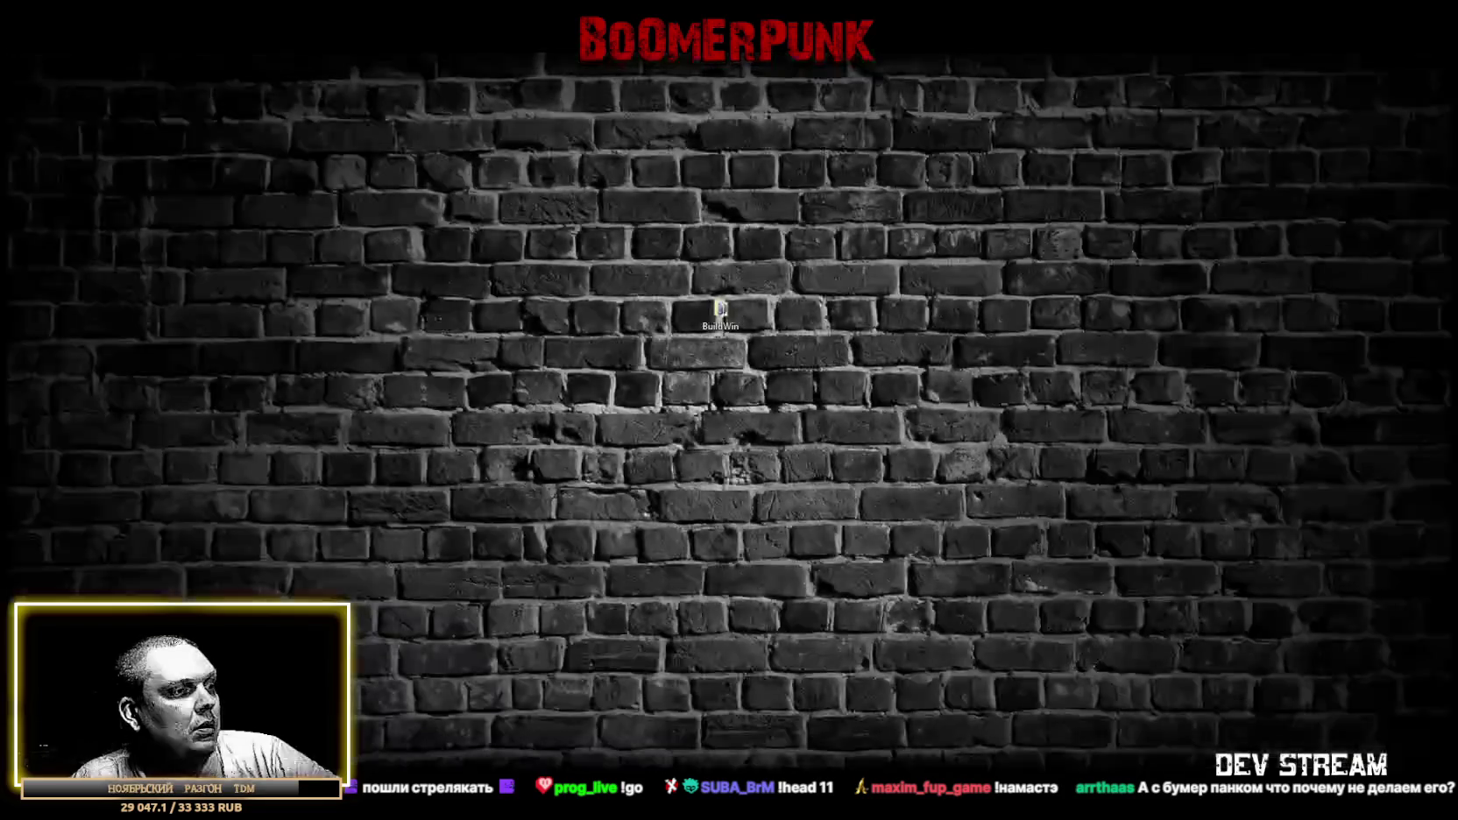
key(super+d)
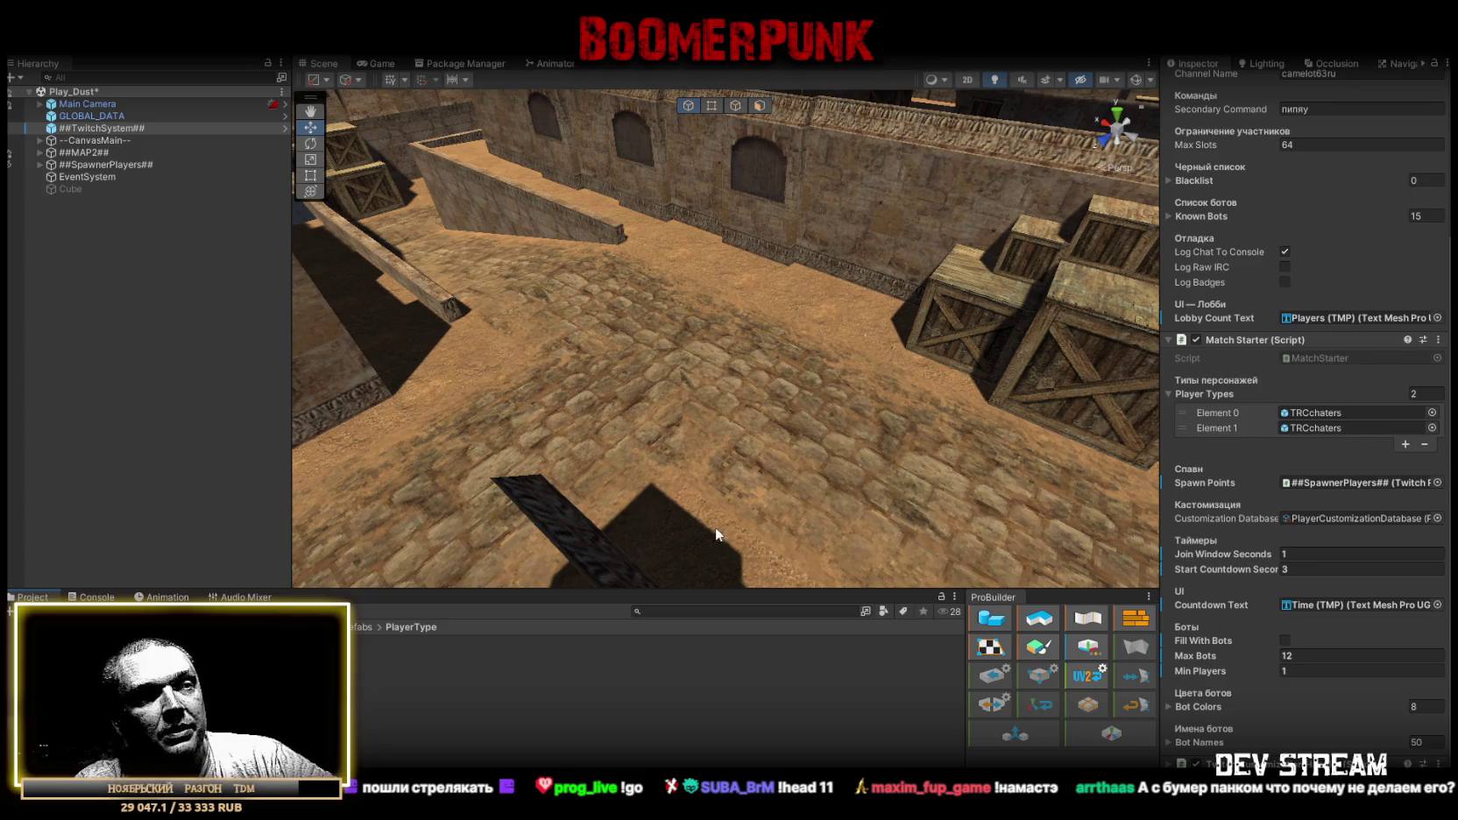
Fly the Scene view camera to a new angle over the Dust courtyard's crates and walls.
mouse_move(877, 297)
mouse_down()
mouse_move(911, 315)
mouse_move(654, 286)
mouse_move(804, 355)
mouse_move(751, 354)
mouse_up()
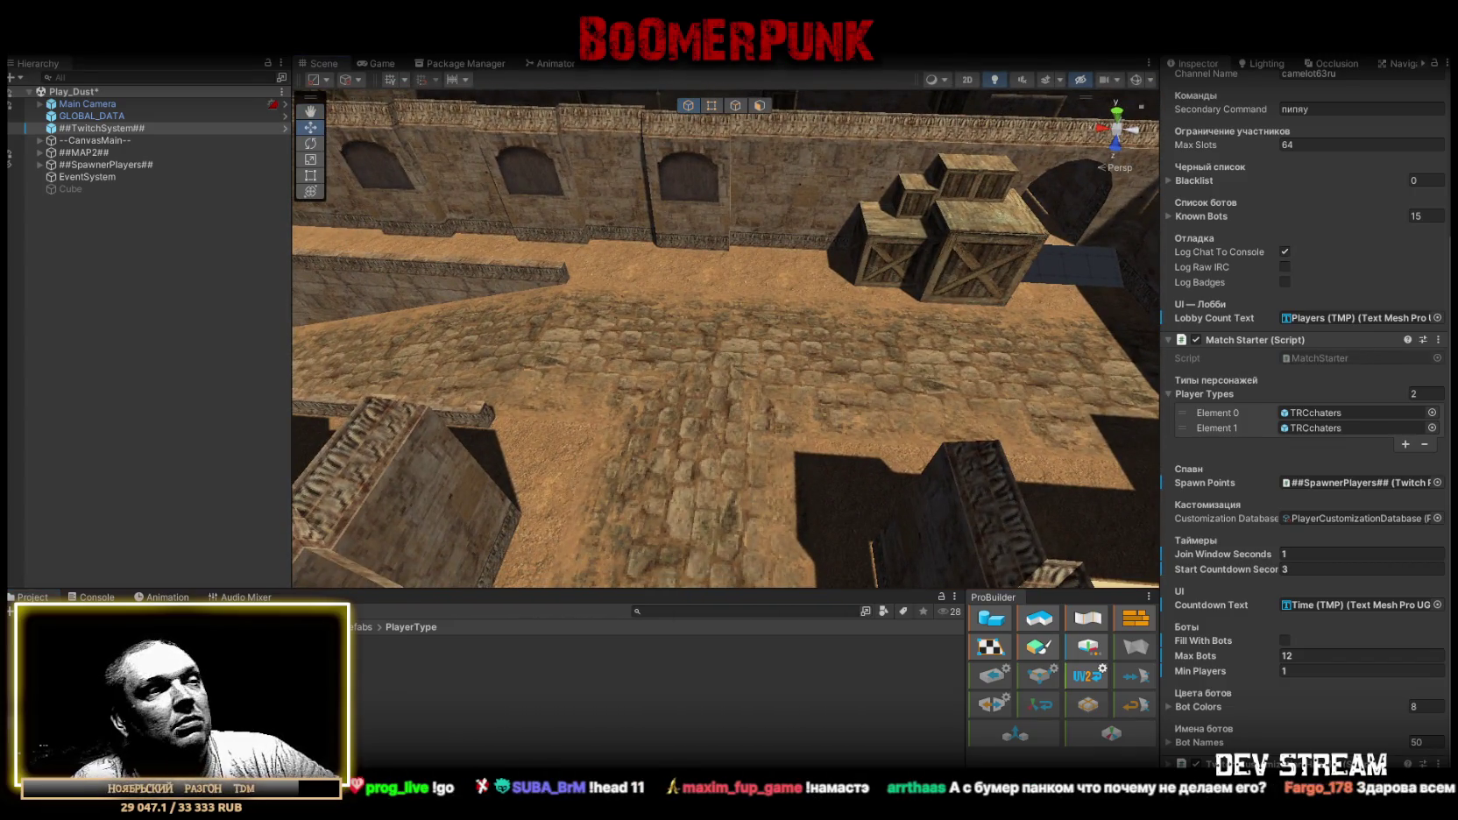
mouse_move(753, 447)
mouse_down()
mouse_move(580, 388)
mouse_move(592, 390)
mouse_up()
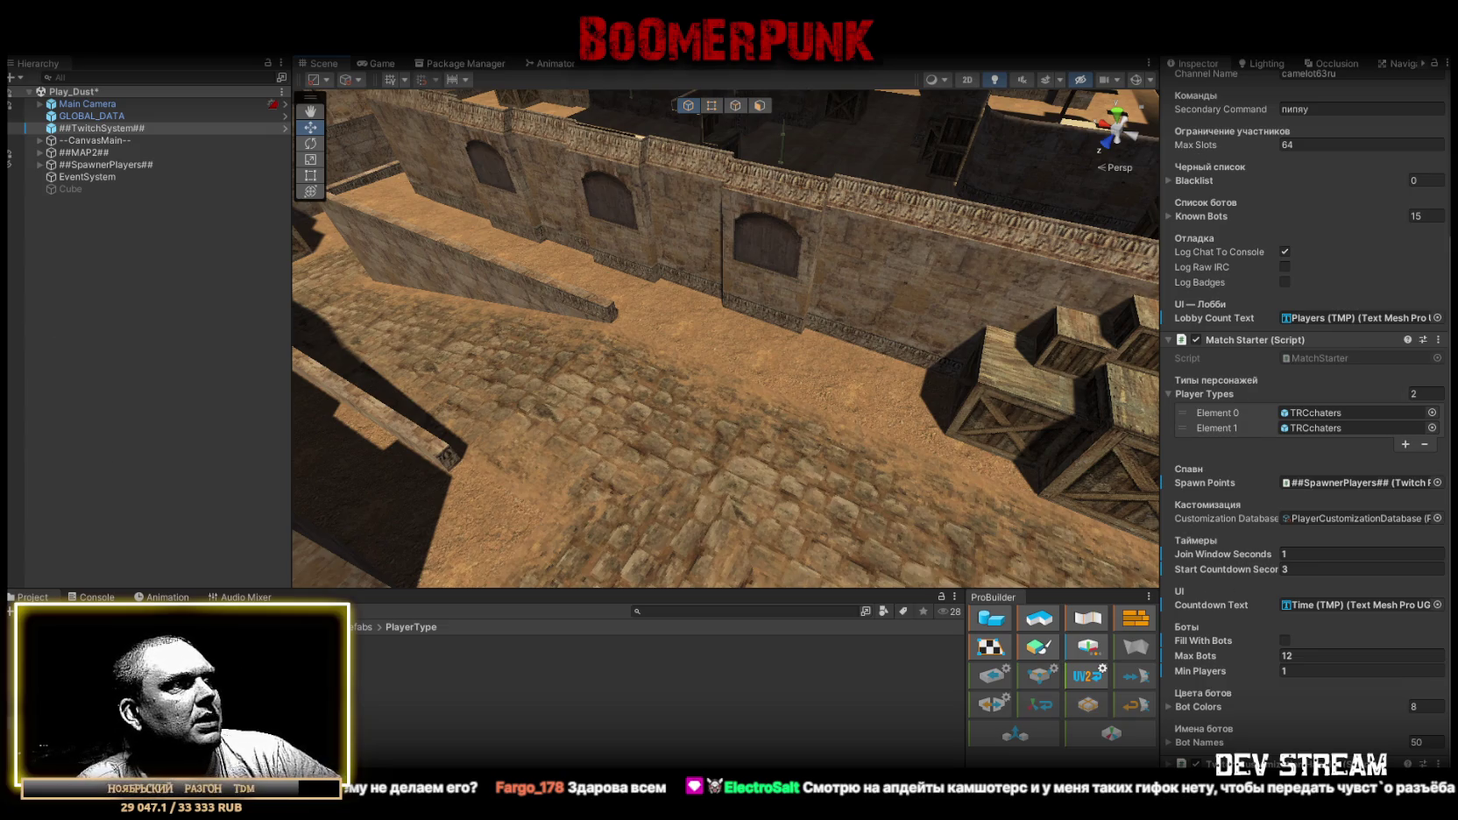
Open the TRCchaters prefab, collapse Player Progress and expand Player Buff Controller.
double_click(1315, 413)
scroll(1272, 350, down, 15)
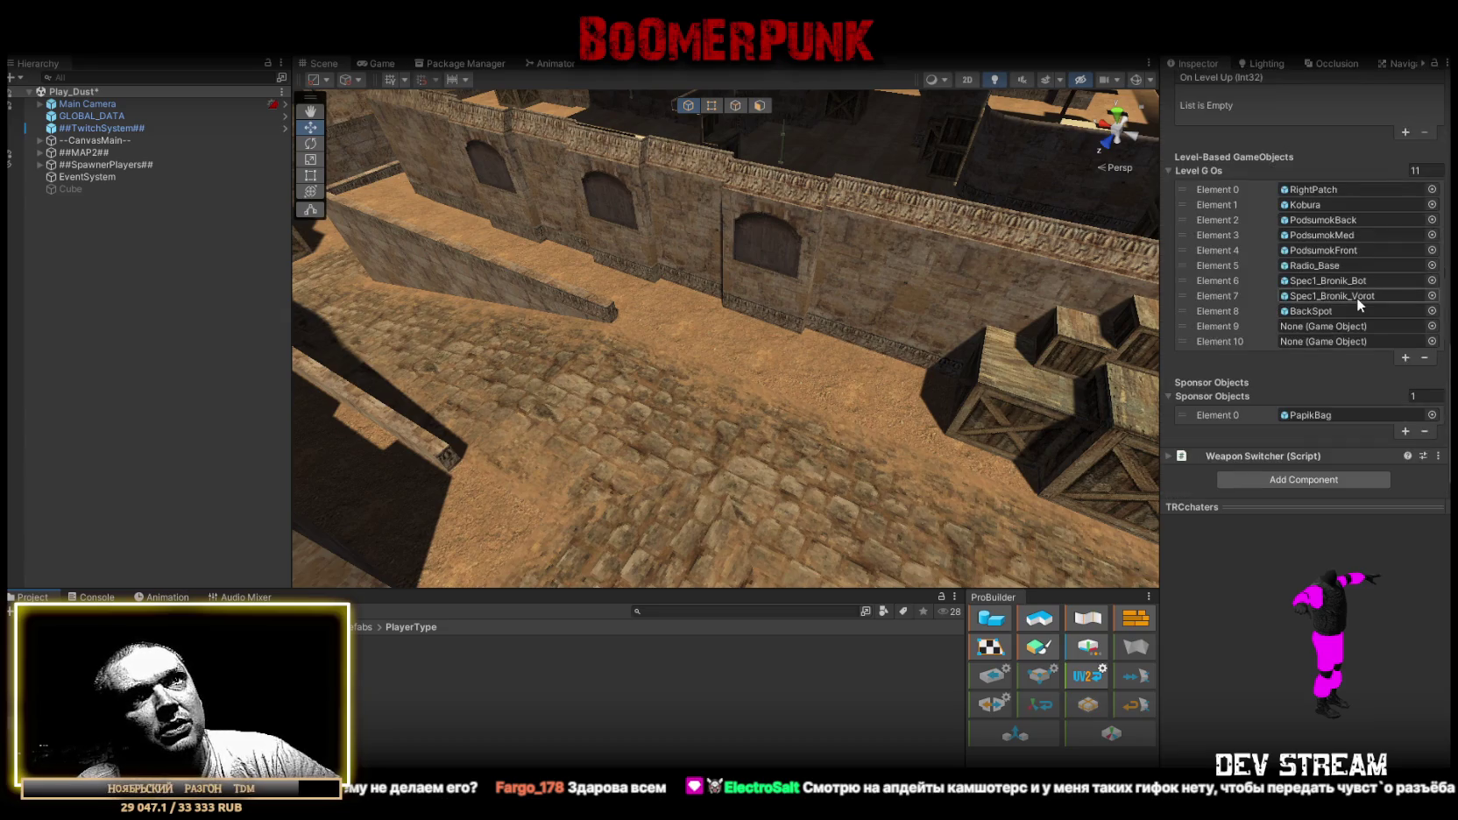
scroll(1357, 297, up, 3)
click(1170, 291)
scroll(1227, 269, up, 7)
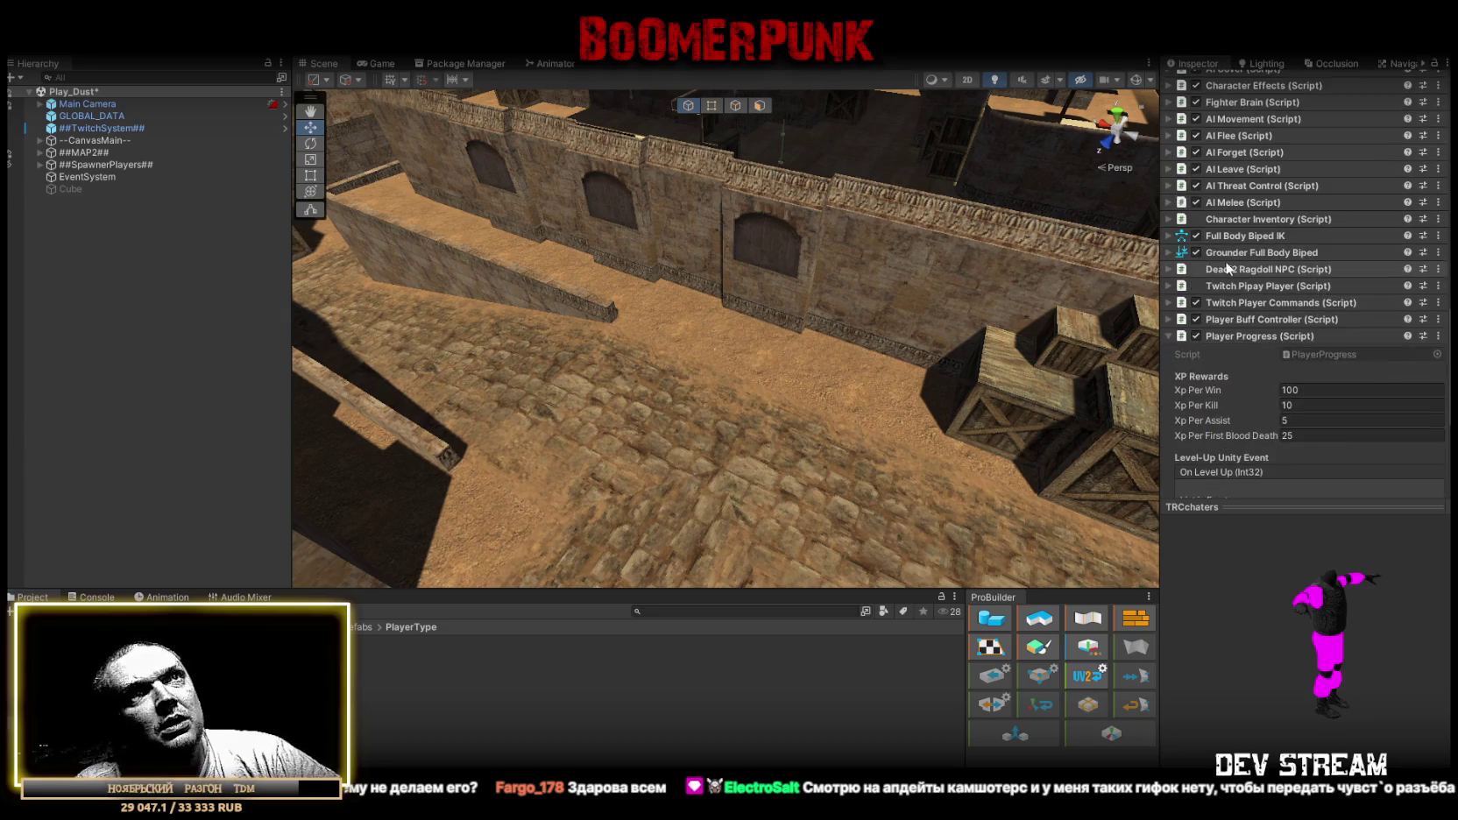
click(1171, 336)
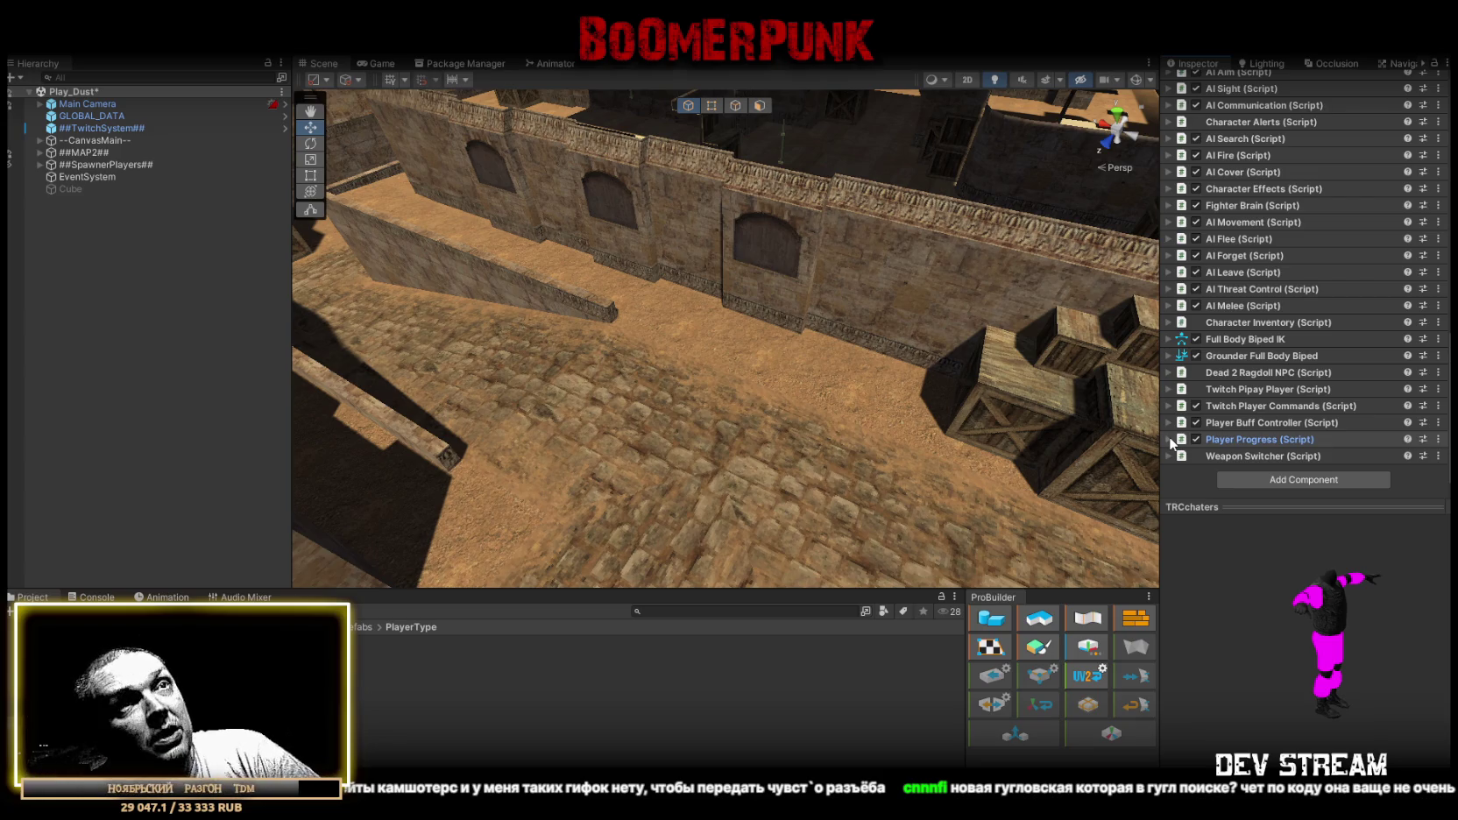
click(1192, 422)
scroll(1279, 406, down, 2)
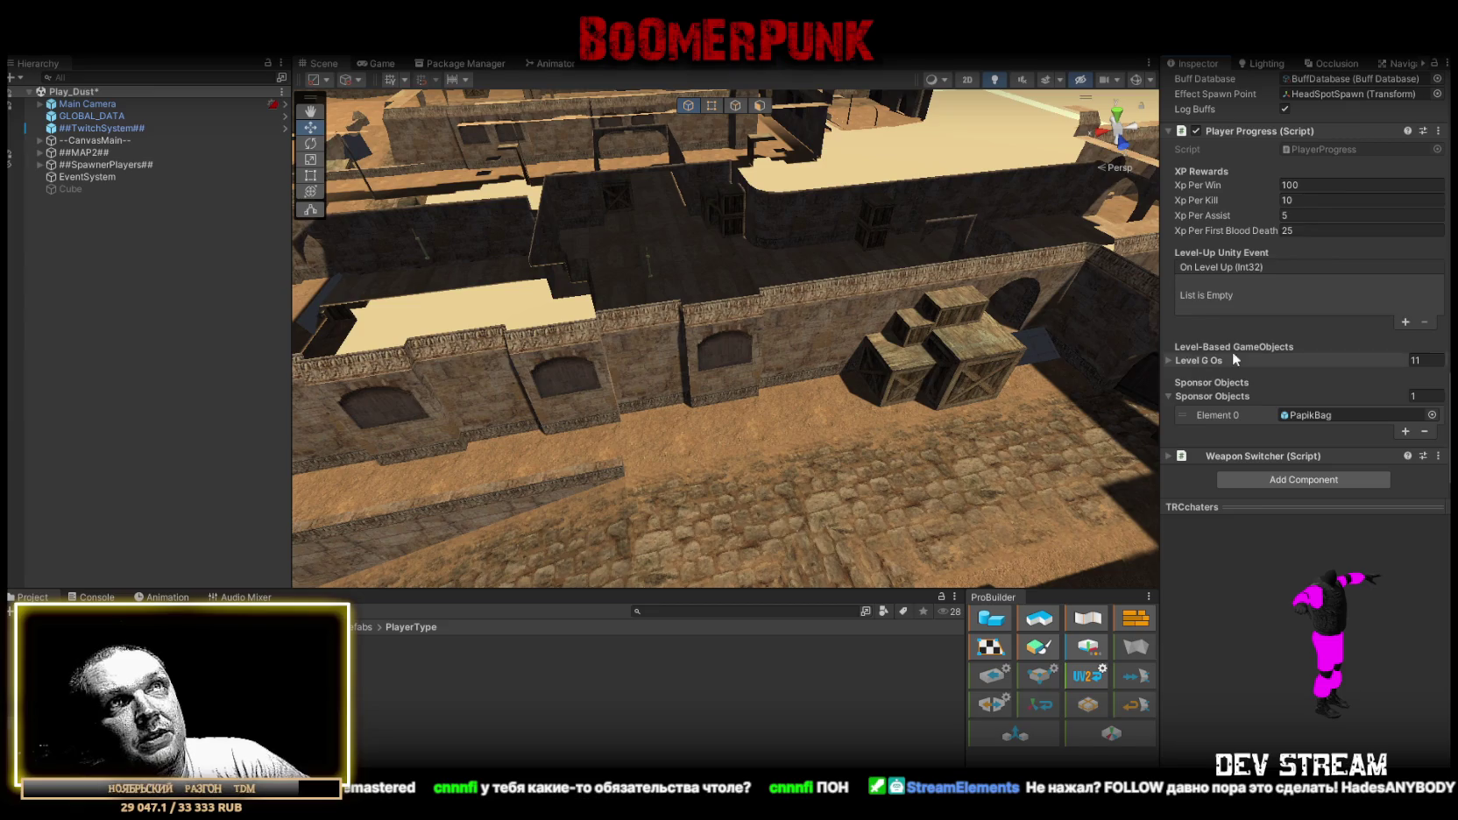
Check the Sponsor Objects Element 0 tooltip and turn the scene view down to ground level.
scroll(1234, 383, up, 3)
scroll(1234, 383, down, 3)
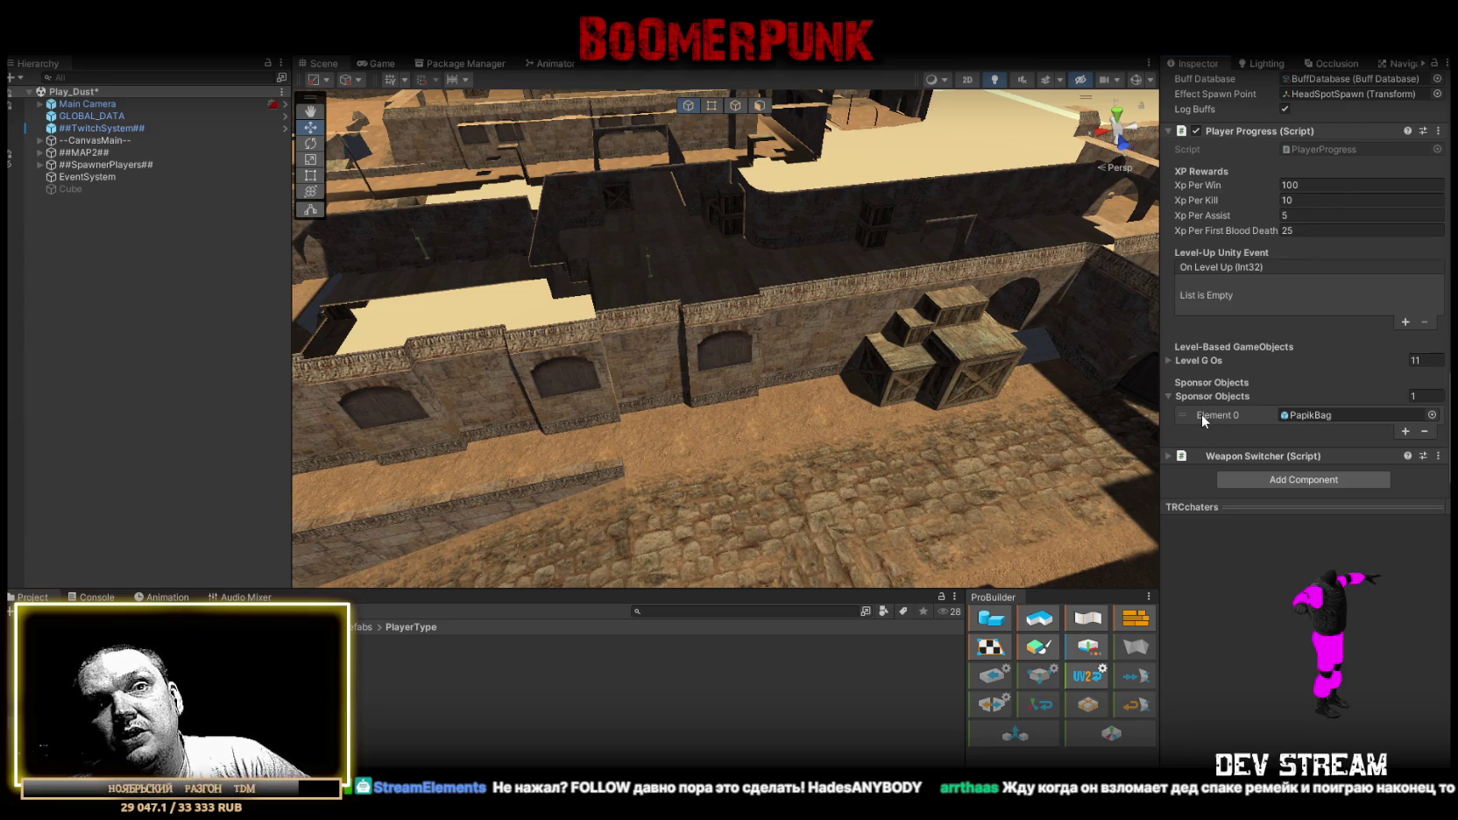
mouse_move(1201, 413)
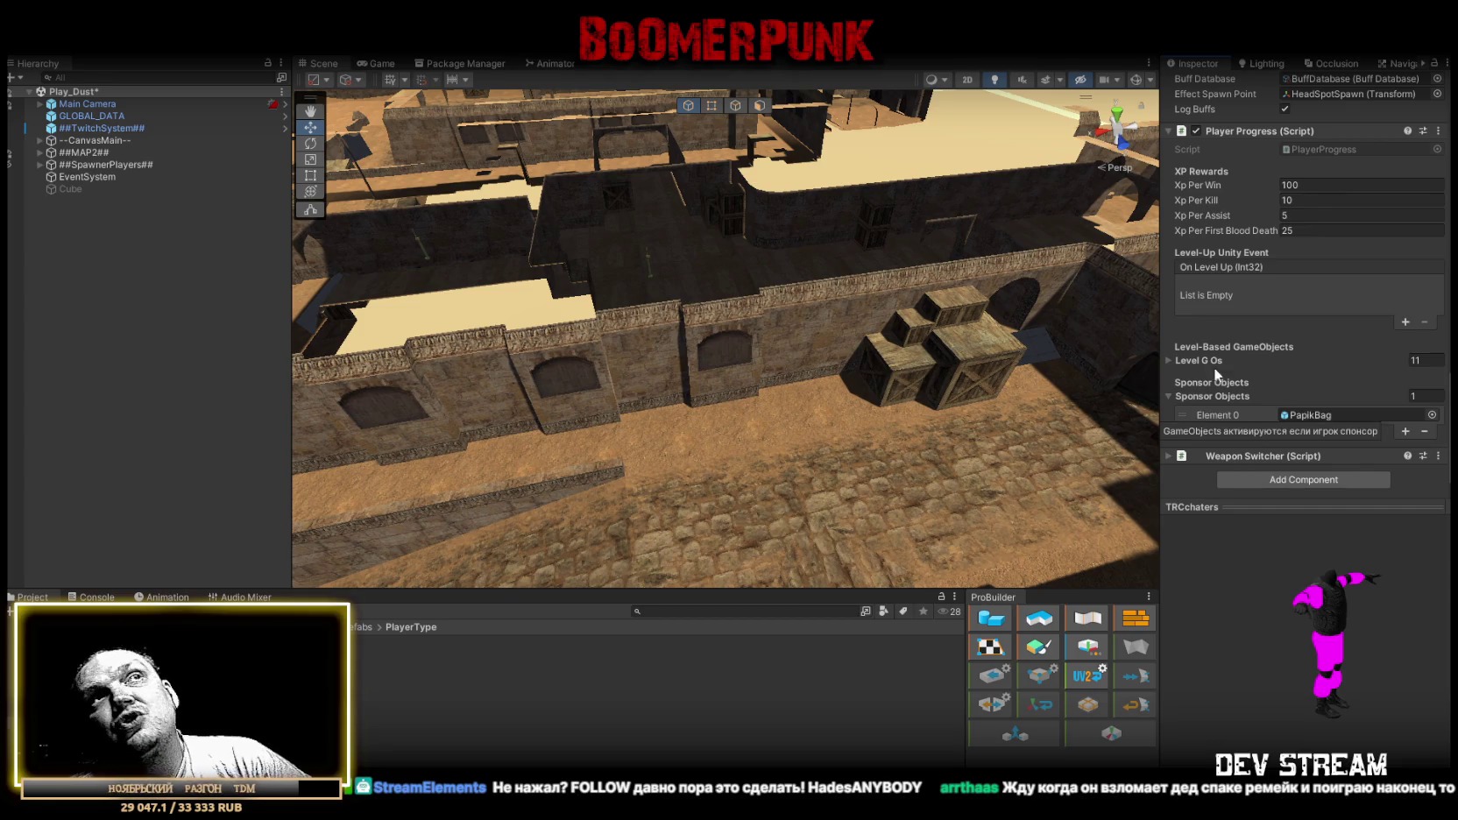
mouse_move(789, 341)
mouse_down()
mouse_move(761, 351)
mouse_move(951, 296)
mouse_move(950, 279)
mouse_move(837, 305)
mouse_move(751, 167)
mouse_move(488, 163)
mouse_move(788, 156)
mouse_move(1080, 195)
mouse_move(561, 267)
mouse_move(804, 223)
mouse_up()
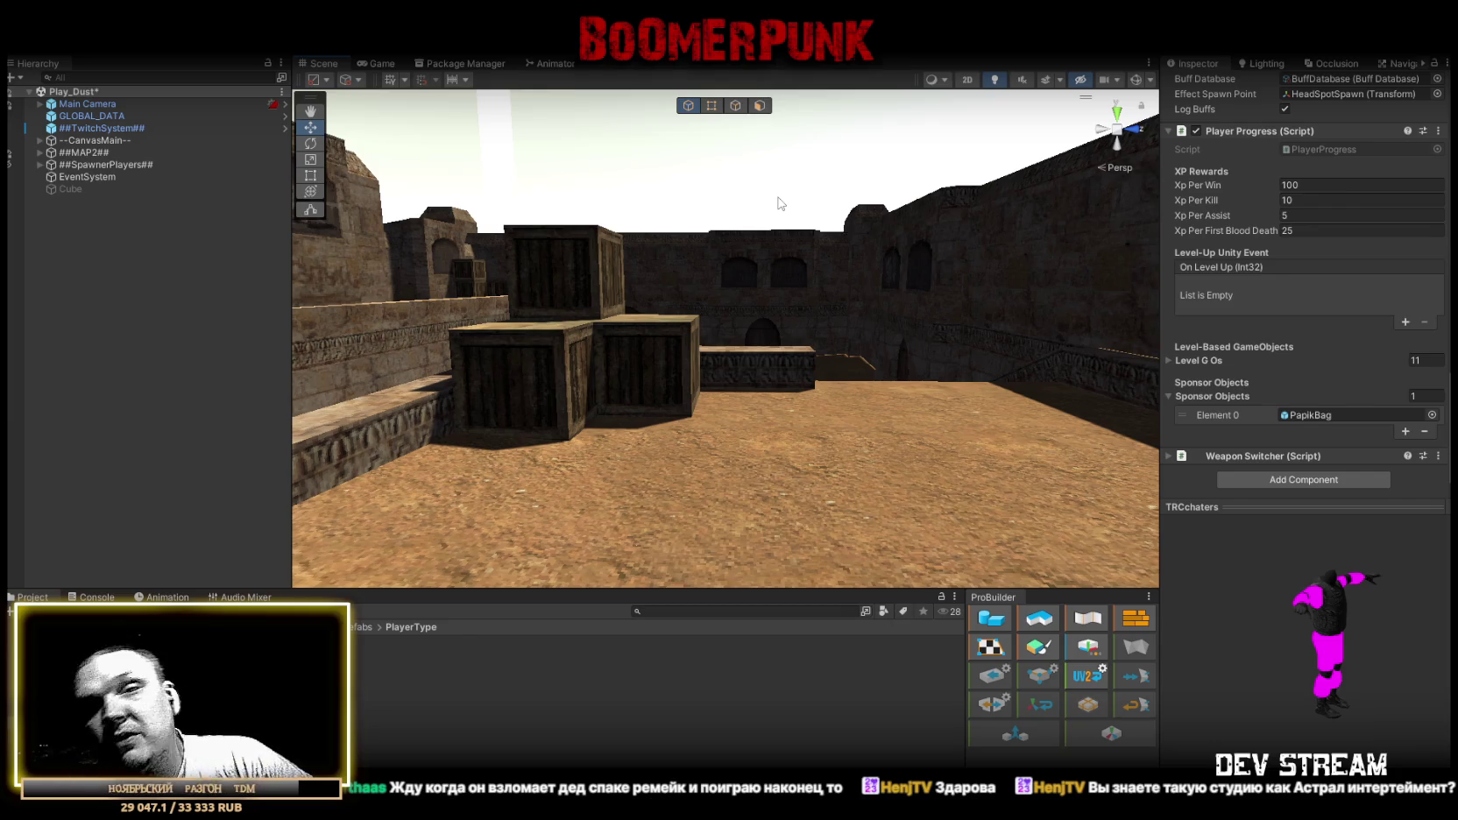
Fly the Scene view over the ramp into the sandy passage, then rise to an overview.
mouse_move(784, 326)
mouse_down()
mouse_move(987, 396)
mouse_move(827, 377)
mouse_up()
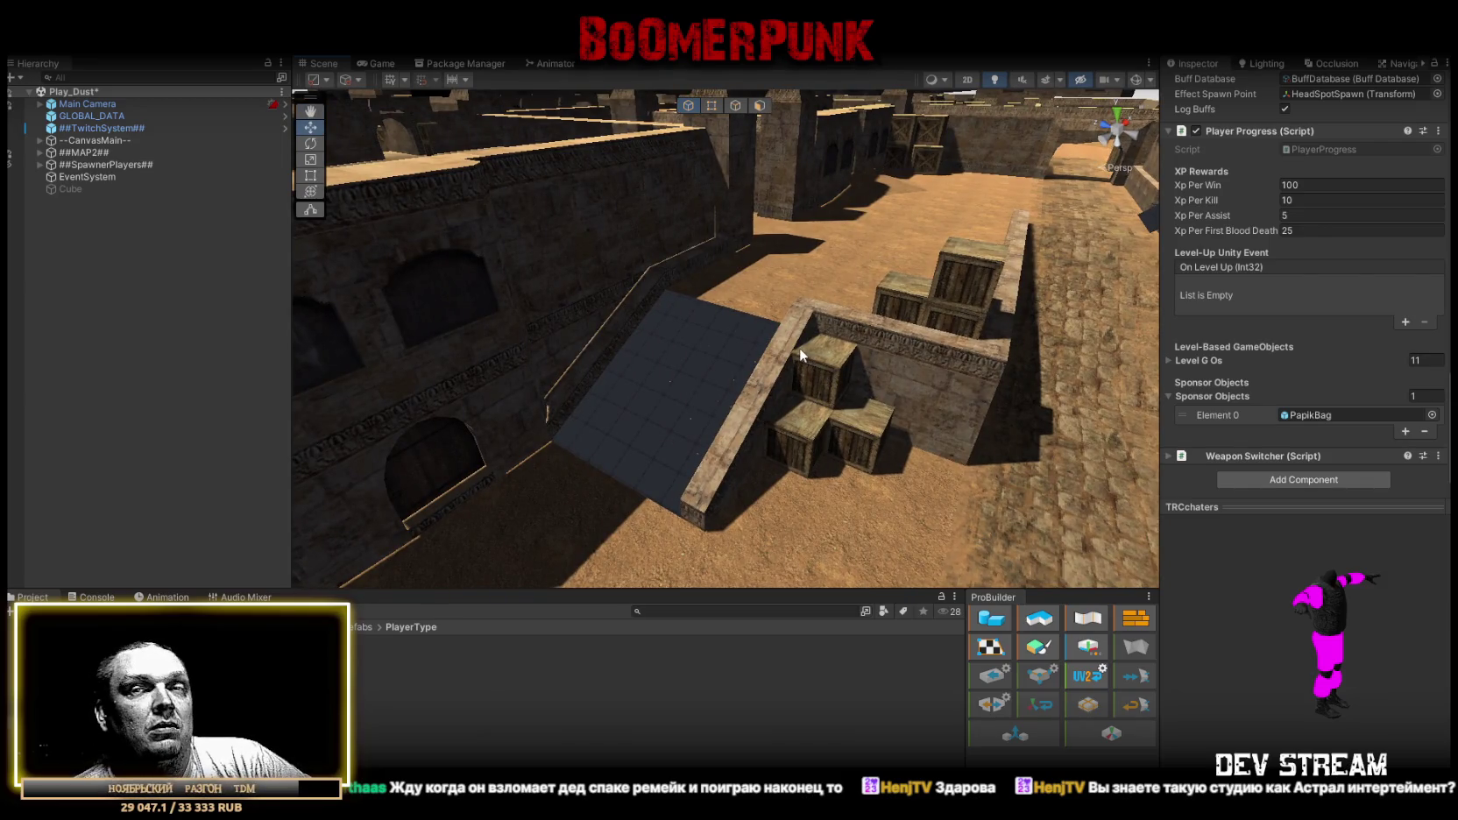
mouse_move(792, 354)
mouse_down()
mouse_move(754, 270)
mouse_move(606, 279)
mouse_up()
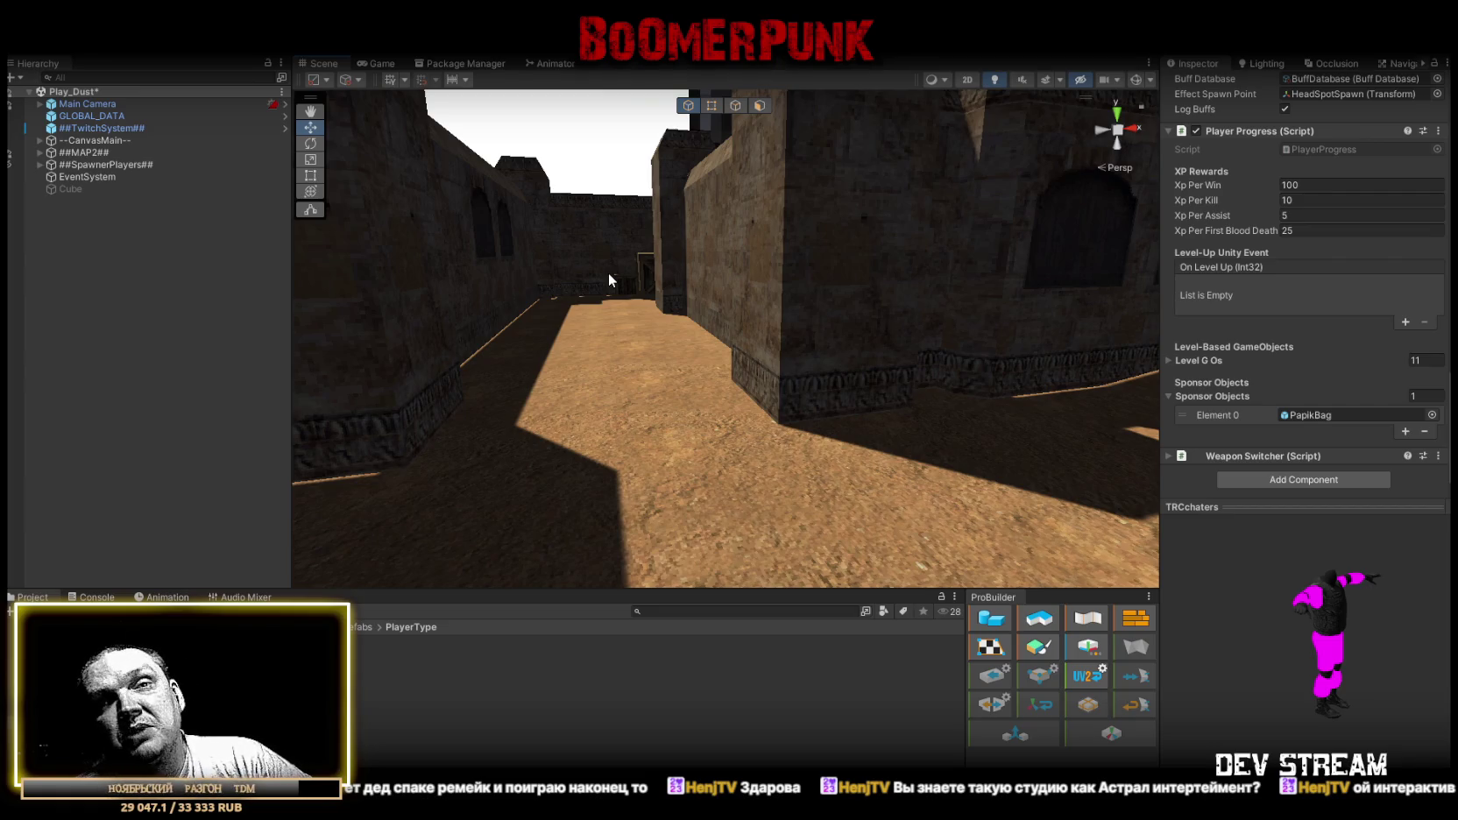
mouse_move(610, 273)
mouse_down()
mouse_move(672, 218)
mouse_move(606, 315)
mouse_move(862, 366)
mouse_move(923, 363)
mouse_up()
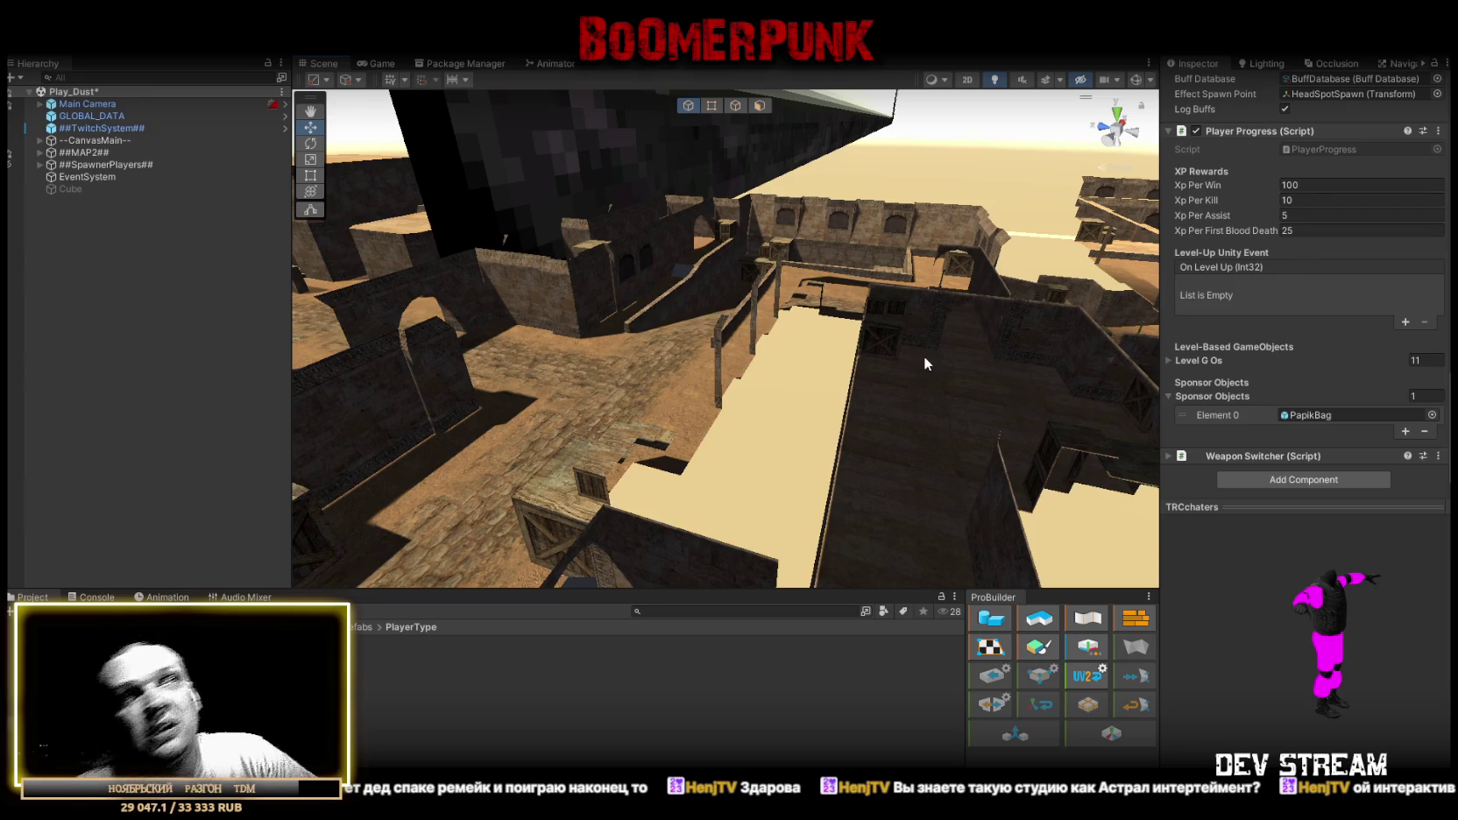
mouse_move(912, 370)
mouse_down()
mouse_move(887, 365)
mouse_move(971, 379)
mouse_move(938, 368)
mouse_move(819, 398)
mouse_move(667, 393)
mouse_move(738, 401)
mouse_up()
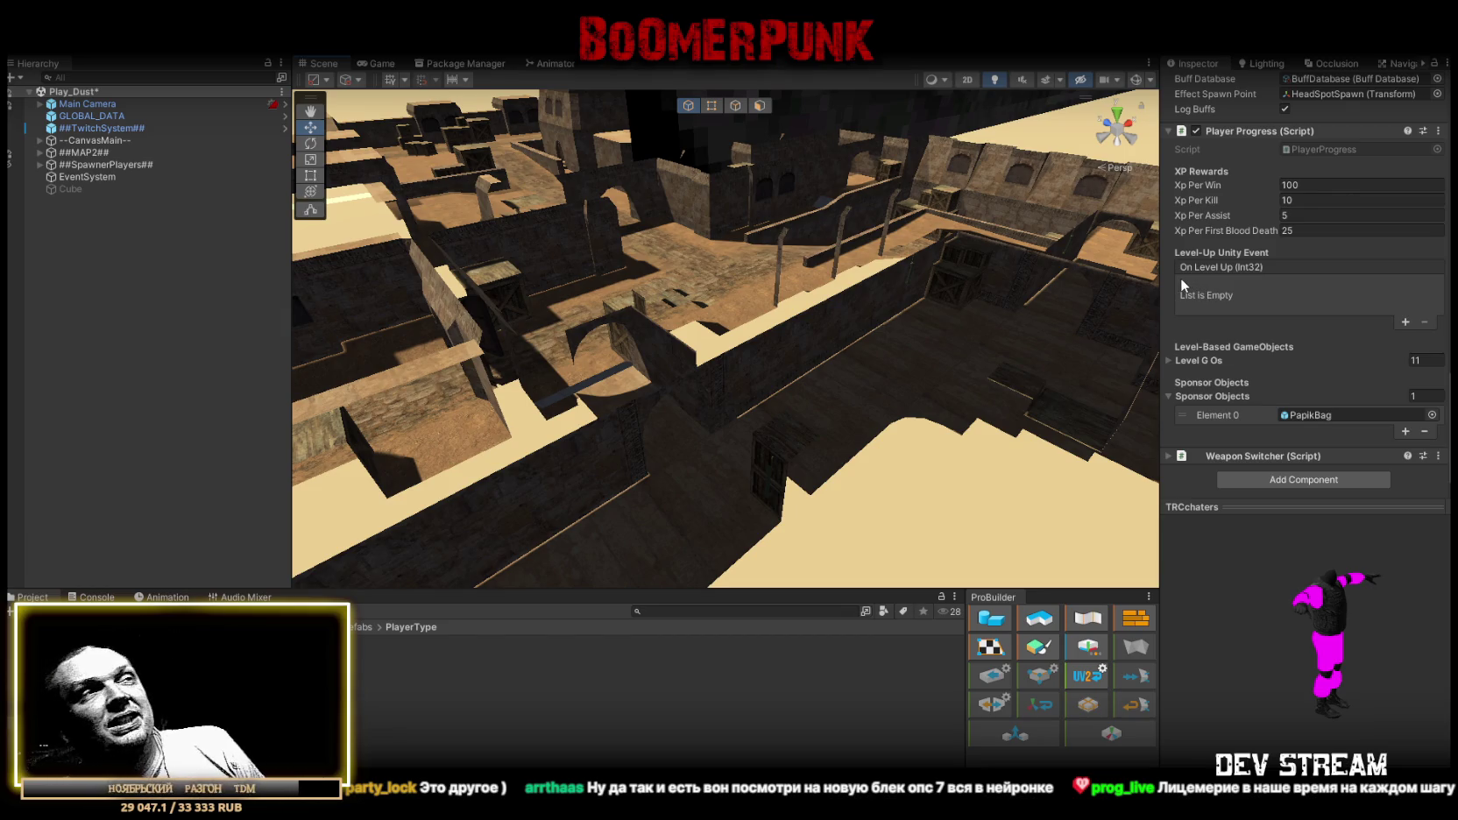
mouse_move(883, 273)
mouse_down()
mouse_move(785, 240)
mouse_move(836, 221)
mouse_move(768, 243)
mouse_move(856, 264)
mouse_up()
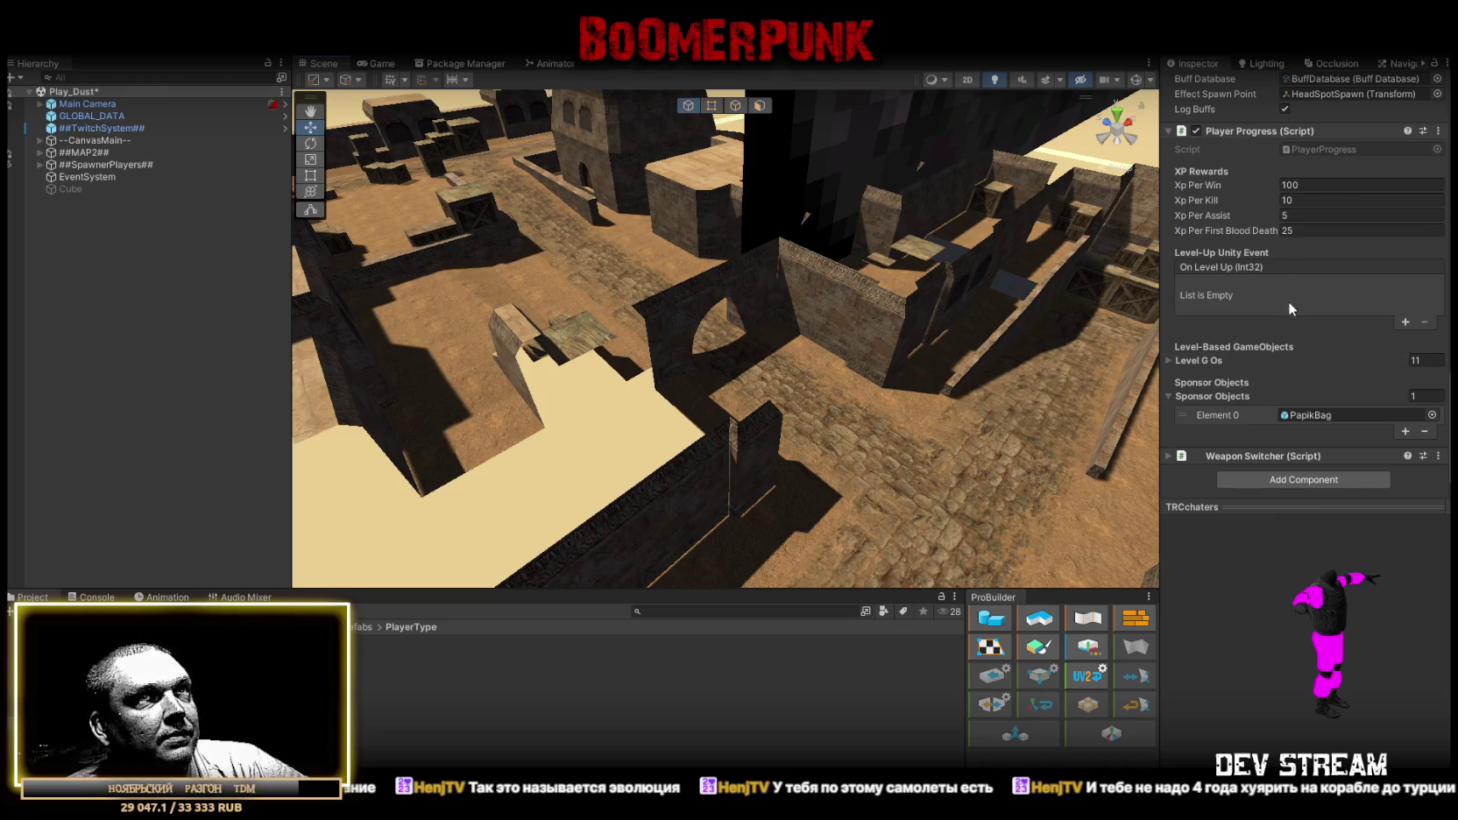
Scroll the Inspector up to the Player Buff Controller component.
scroll(1288, 301, up, 3)
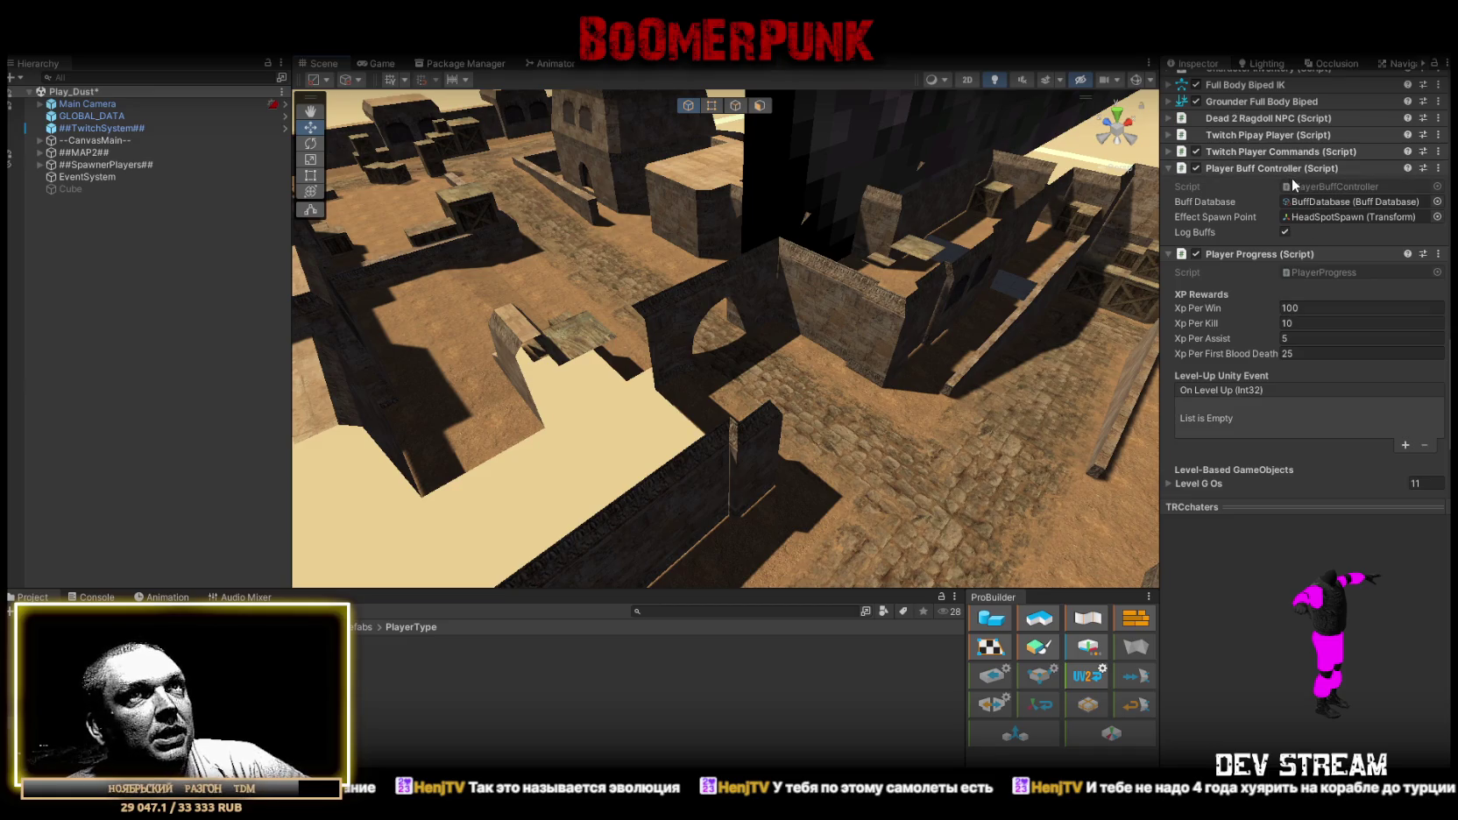
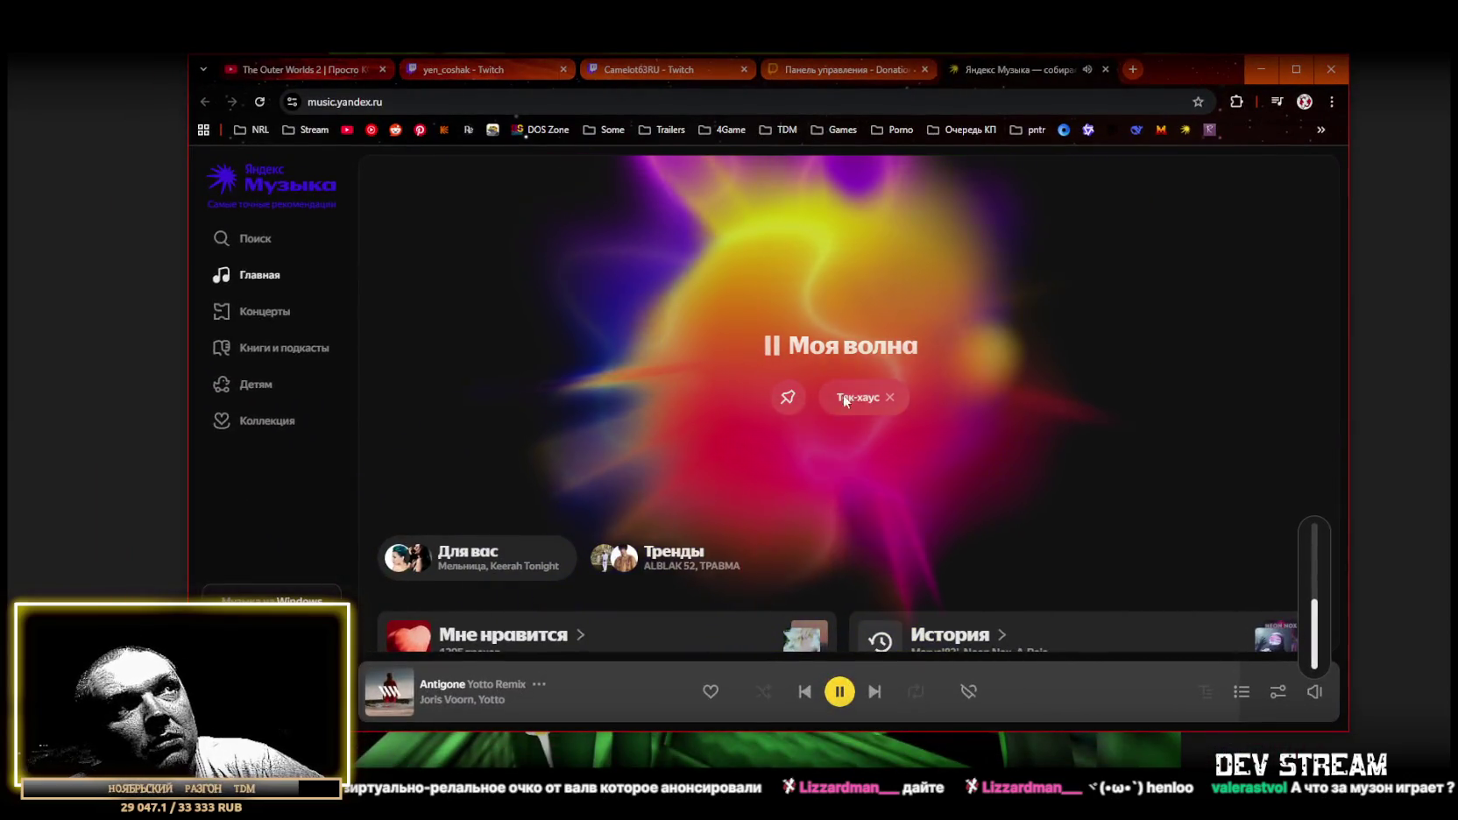
Minimize the Yandex Music browser window while the track keeps playing.
scroll(800, 489, down, 5)
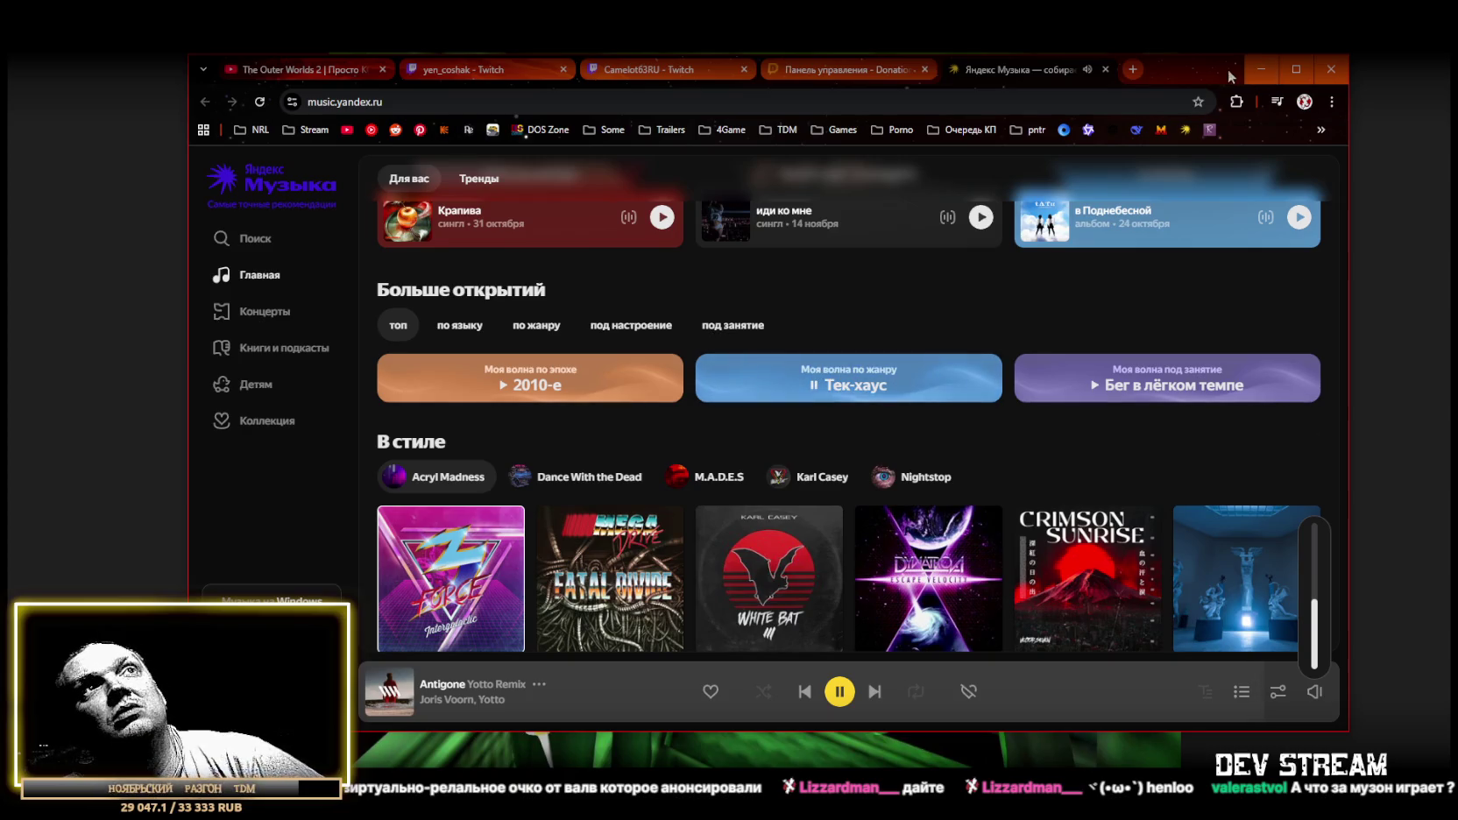
click(1262, 70)
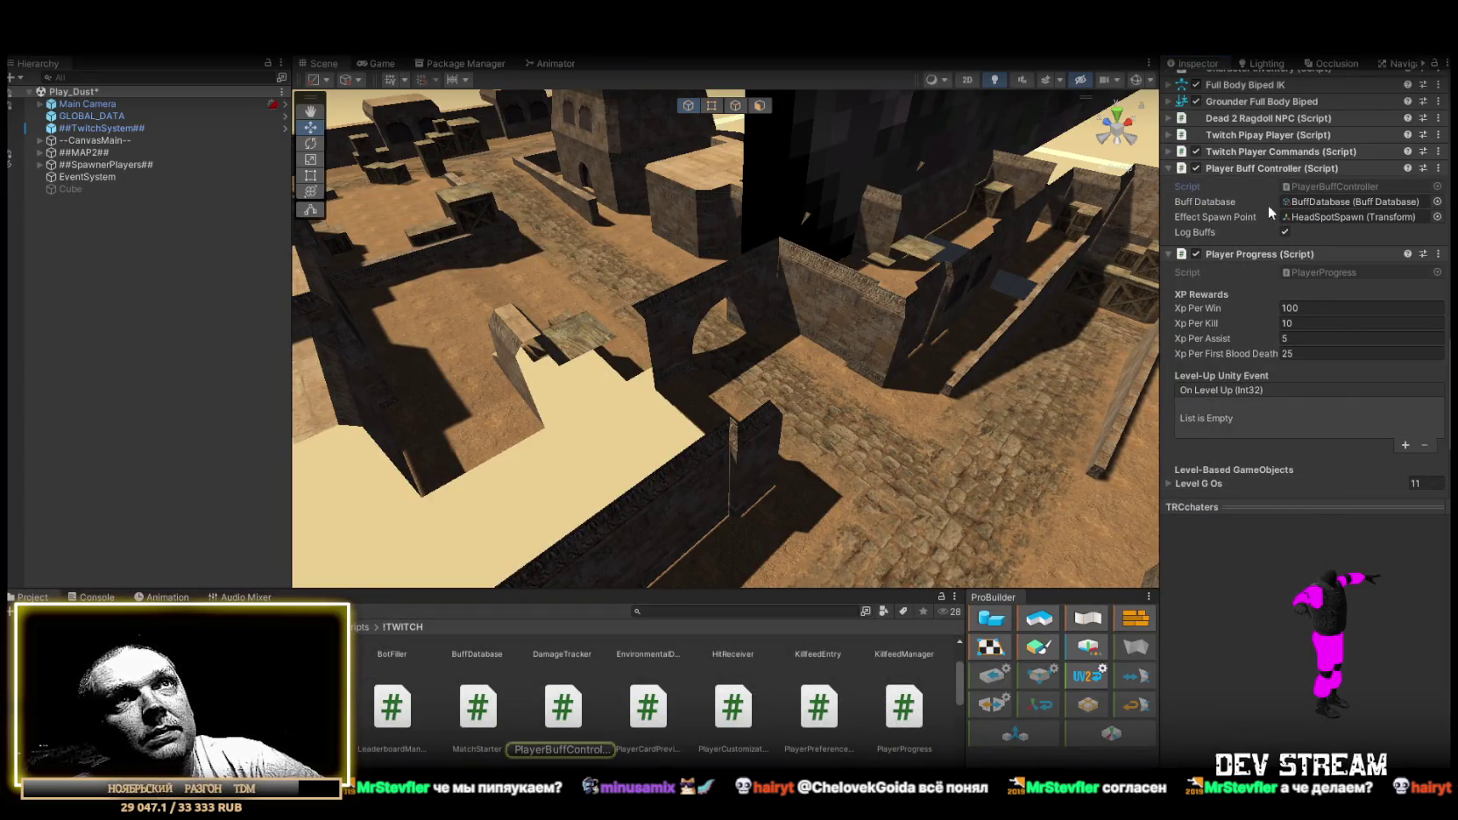
Open PlayerBuffController.cs in Visual Studio, select all its code, and return to Unity.
double_click(1291, 191)
scroll(589, 426, down, 20)
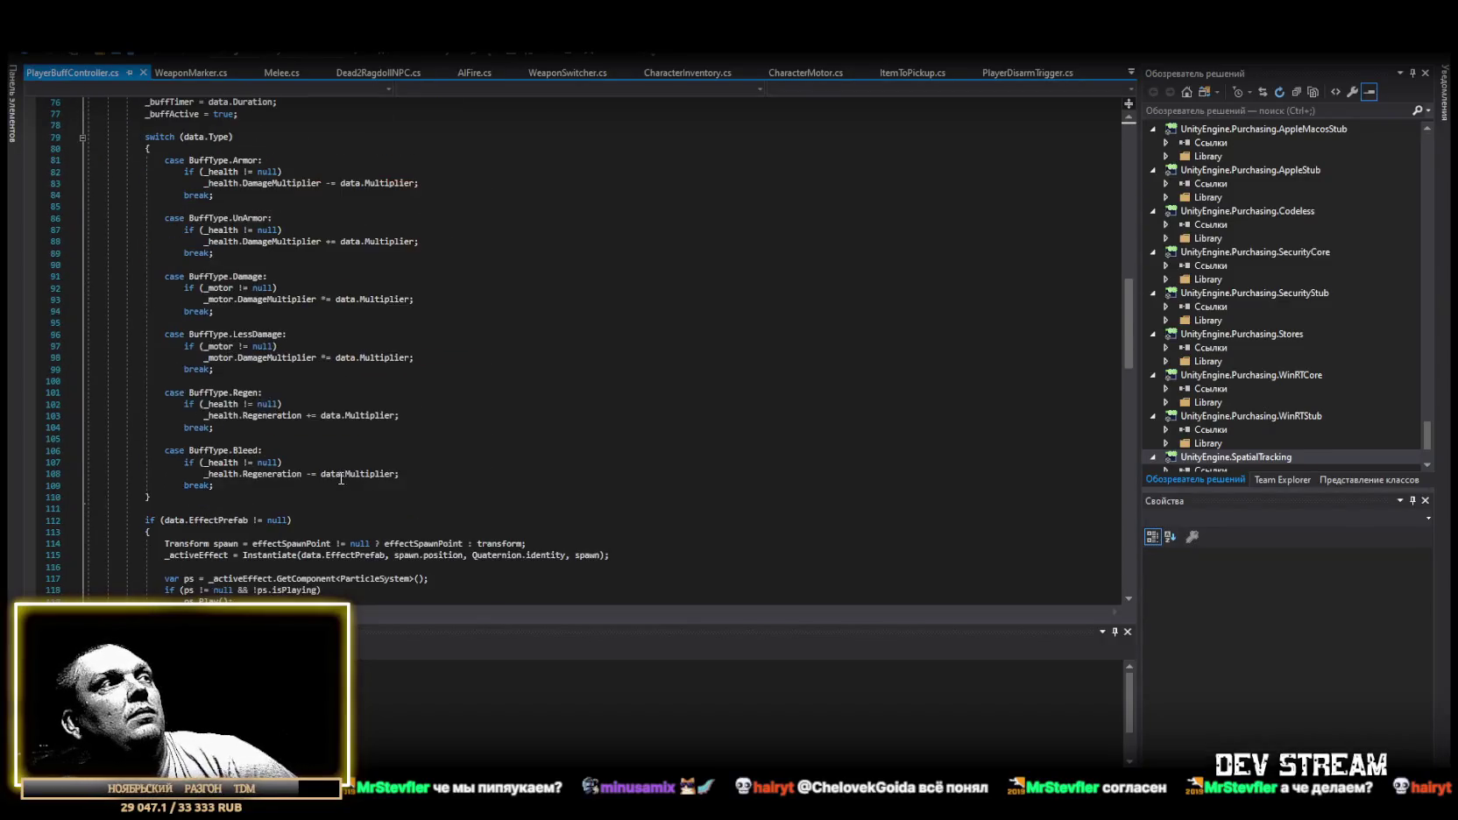
click(221, 542)
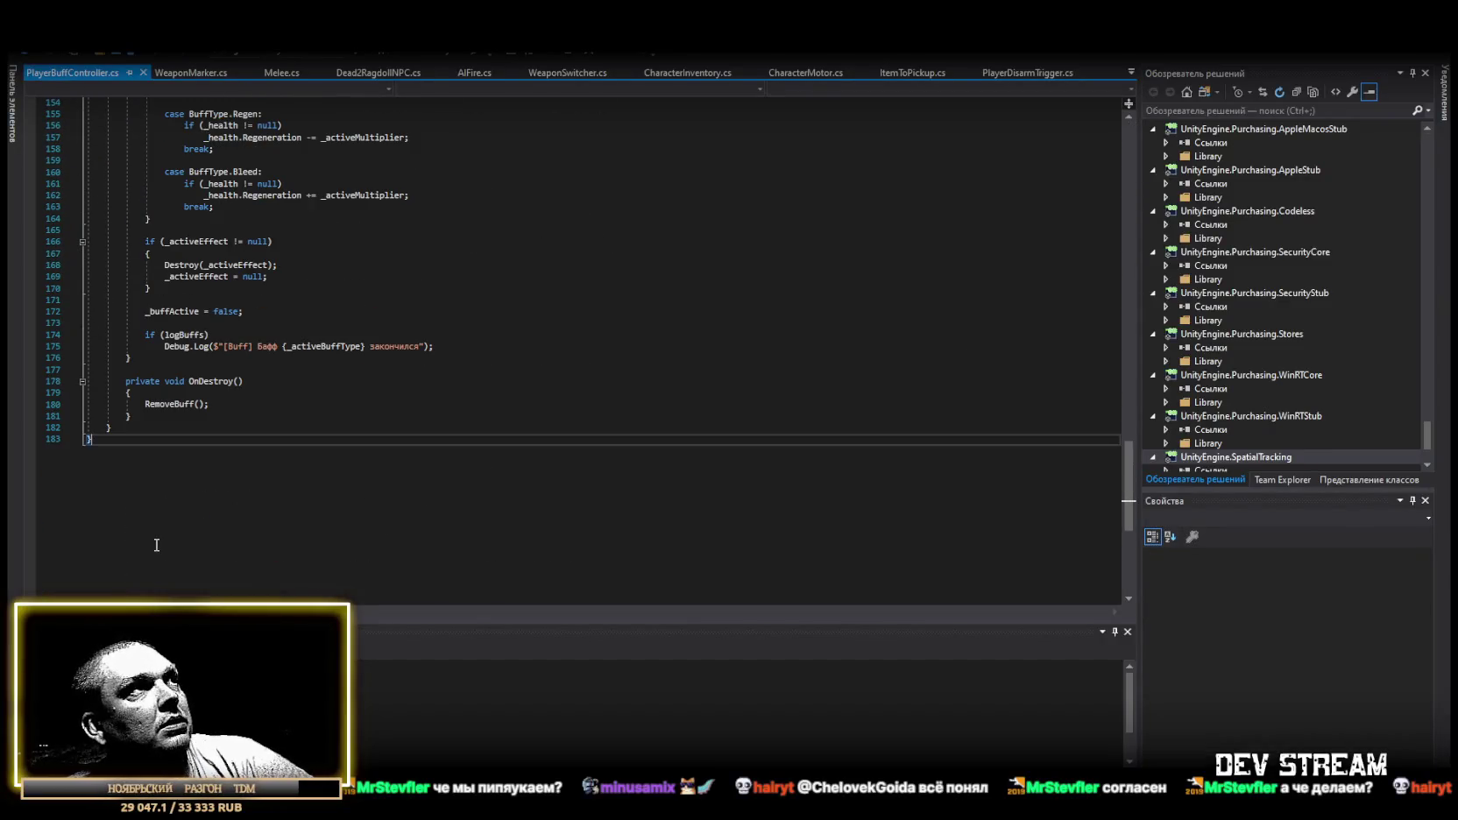
key(ctrl+a)
scroll(491, 395, up, 12)
scroll(501, 381, up, 20)
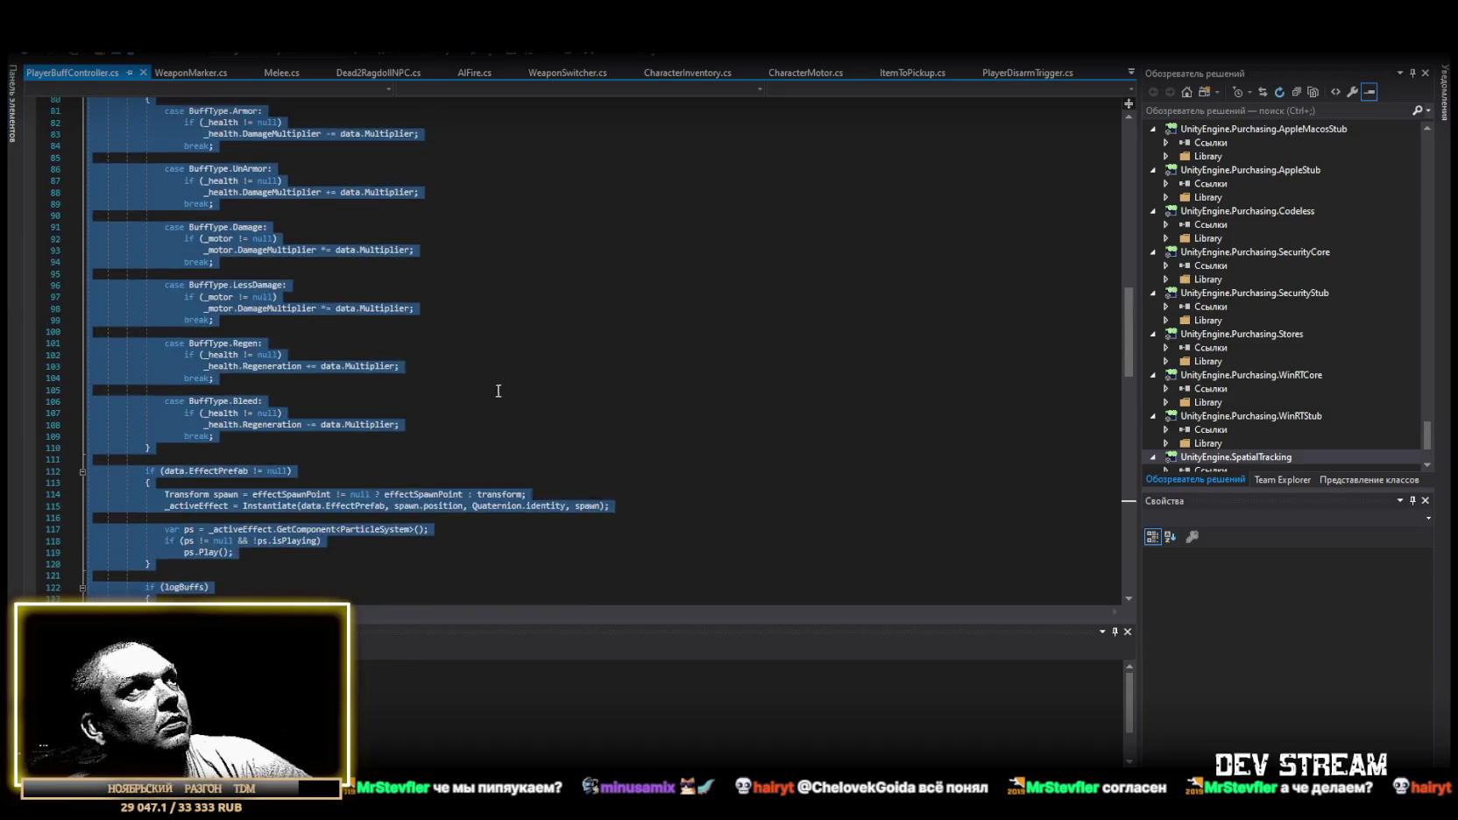
scroll(496, 383, up, 8)
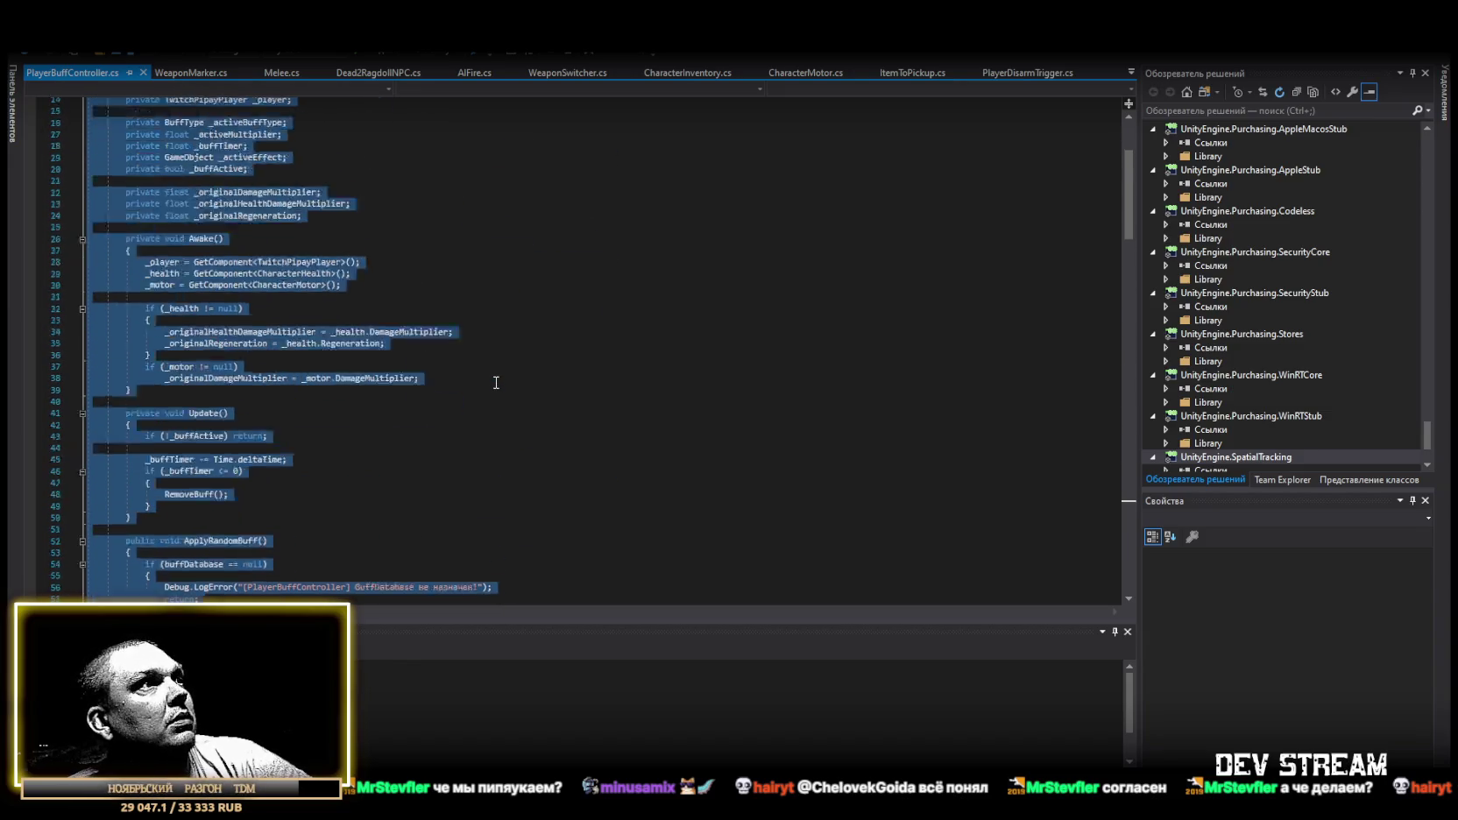
key(alt+Tab)
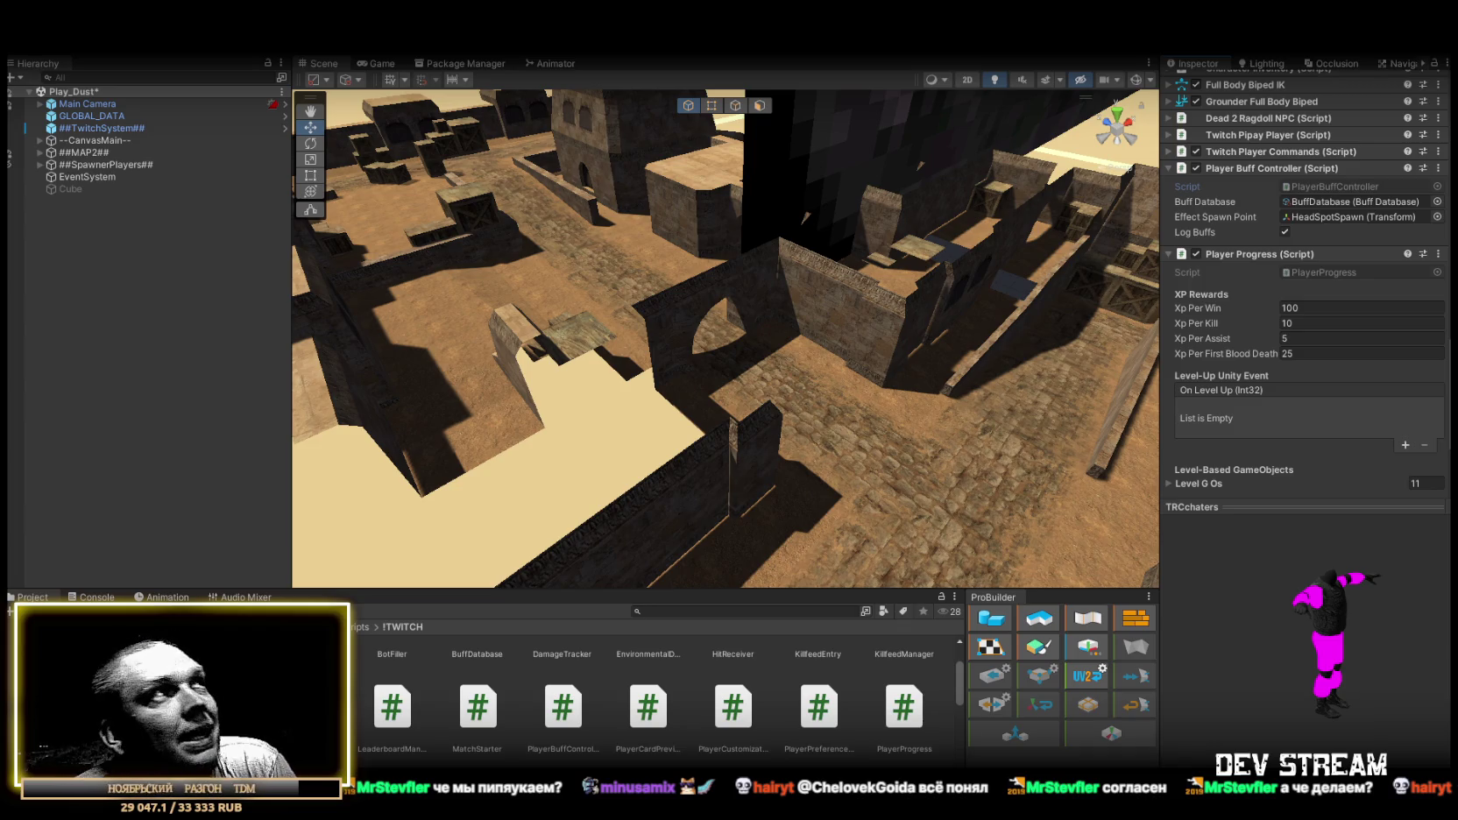
Orbit the Play_Dust scene camera down another street, then show the desktop.
drag(721, 450, 922, 474)
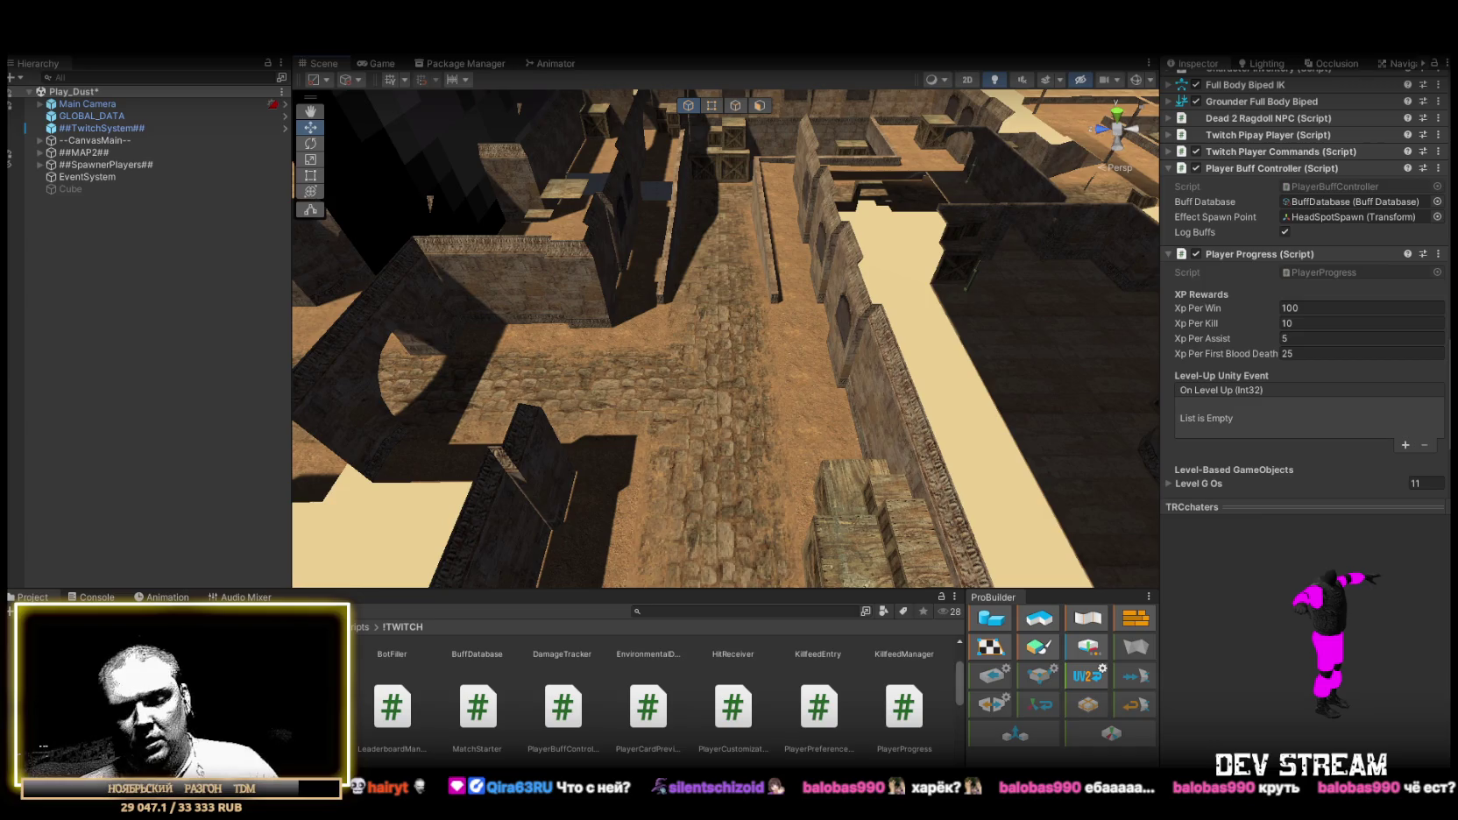
key(super+d)
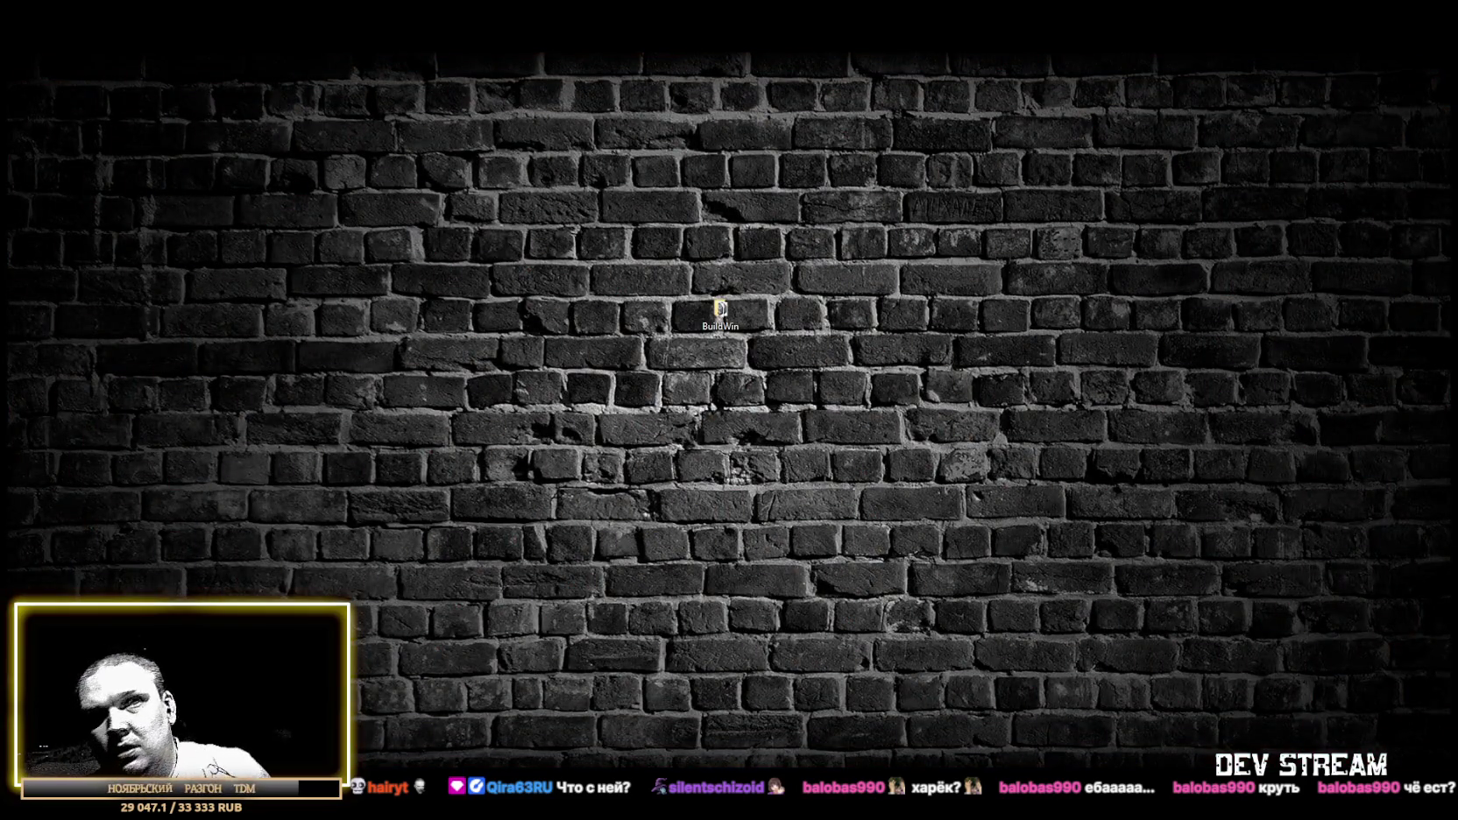
key(super+d)
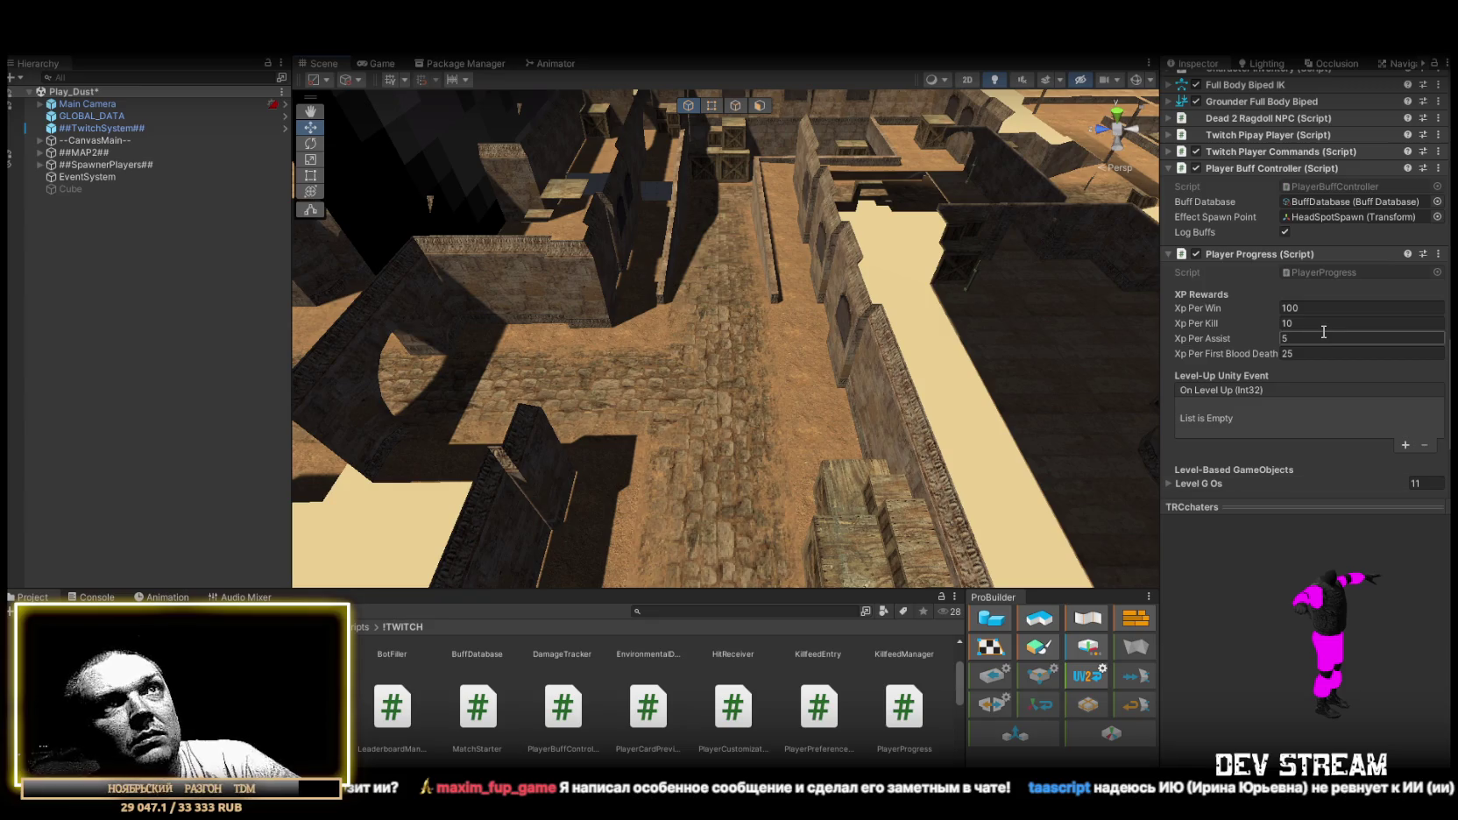
Expand Twitch Player Commands and Twitch Pipay Player, and ping the TwitchPipayPlayer script.
click(1168, 151)
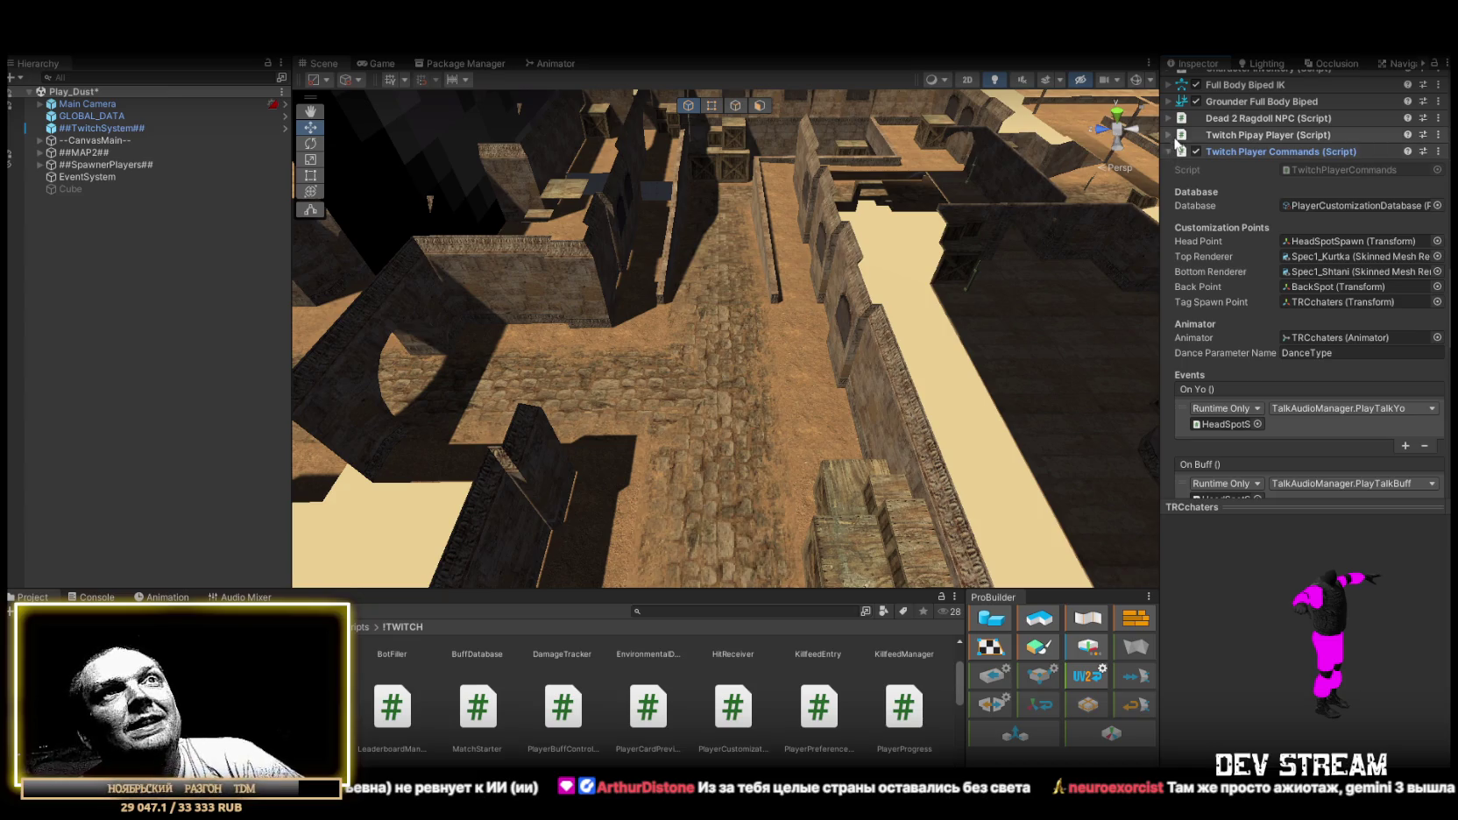
click(1172, 136)
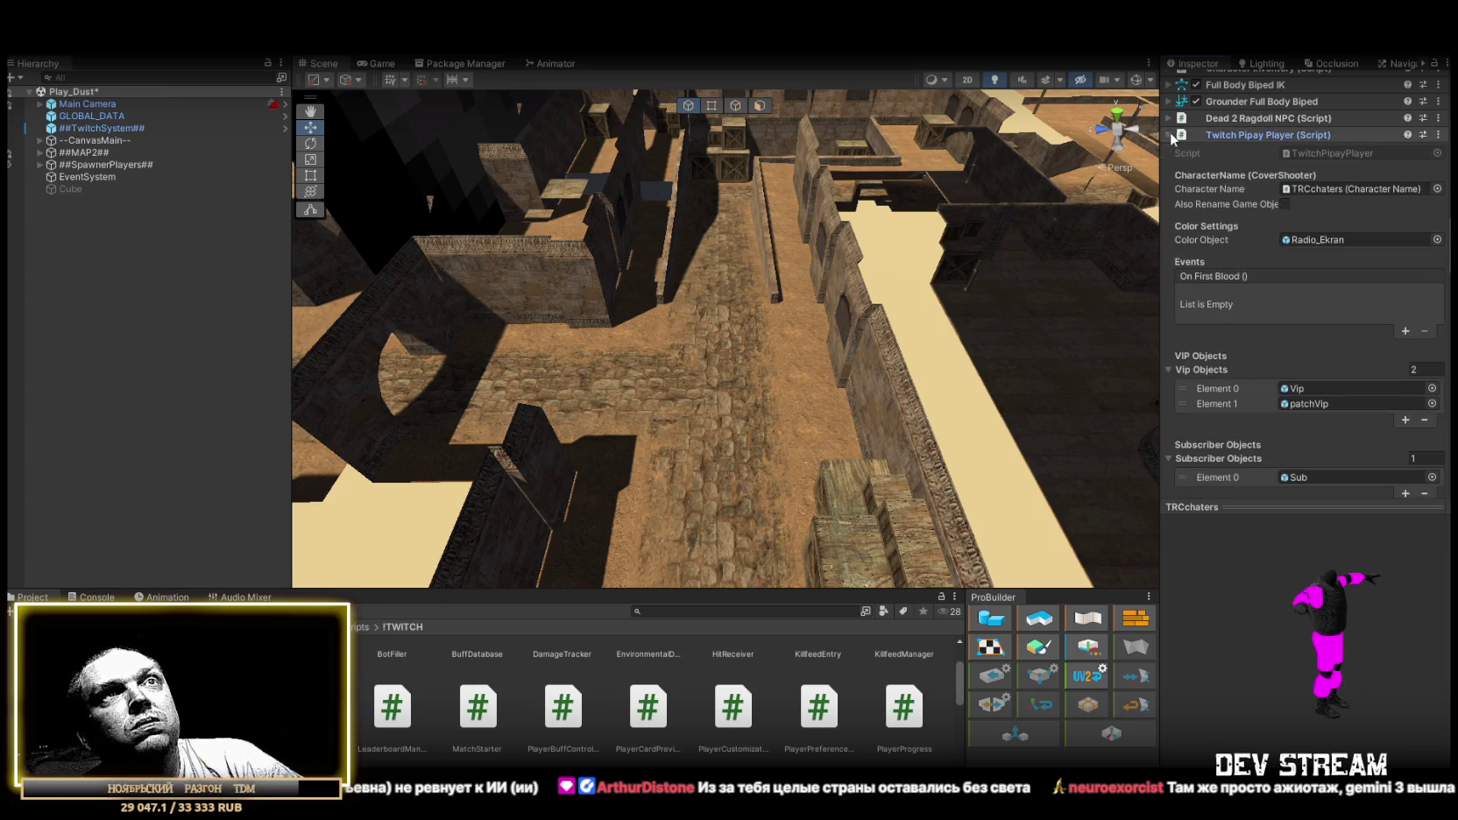
click(1324, 152)
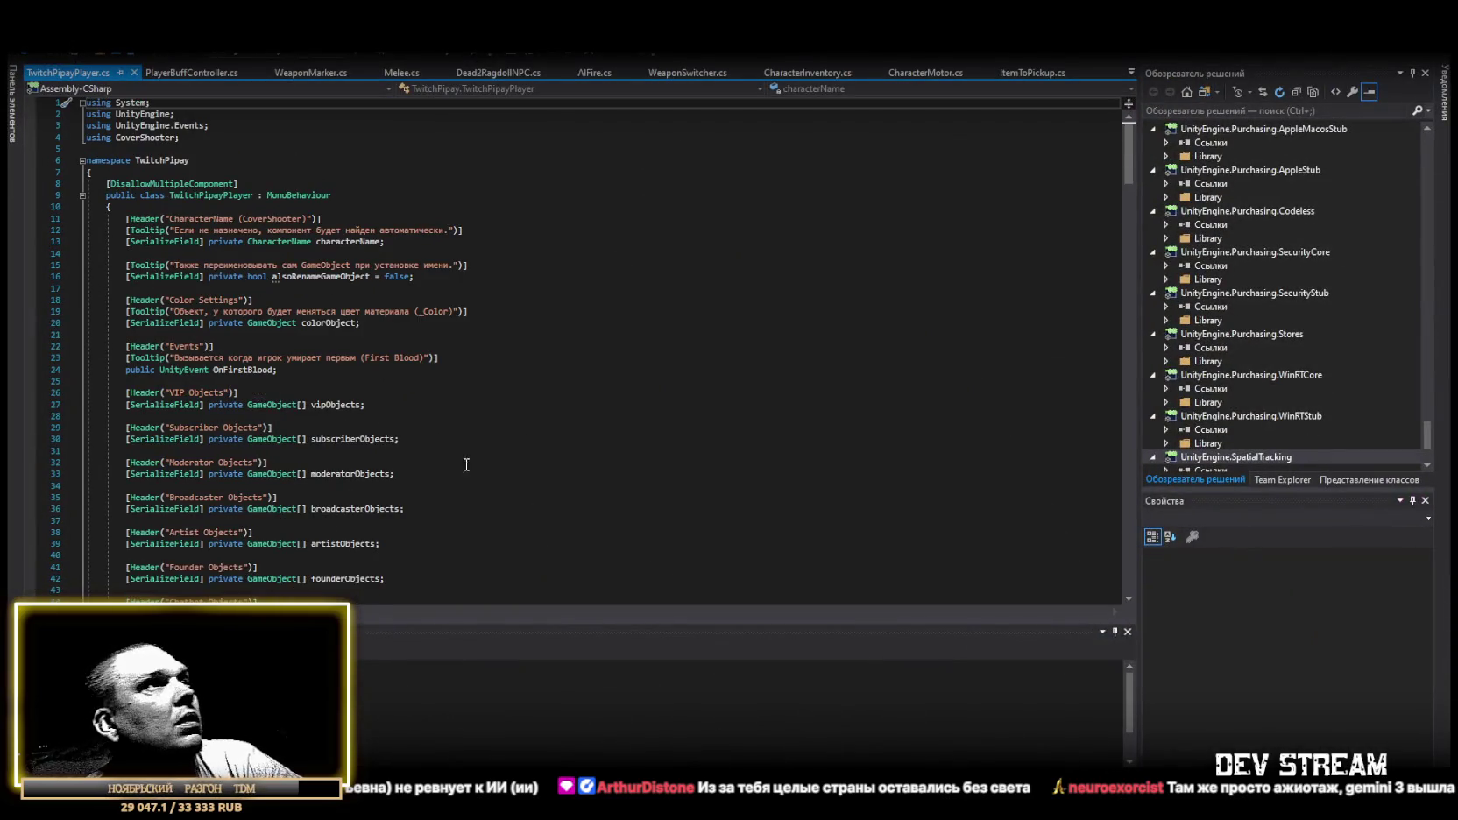
Scroll through TwitchPipayPlayer.cs down to its buff method and back up to the top.
scroll(488, 421, down, 11)
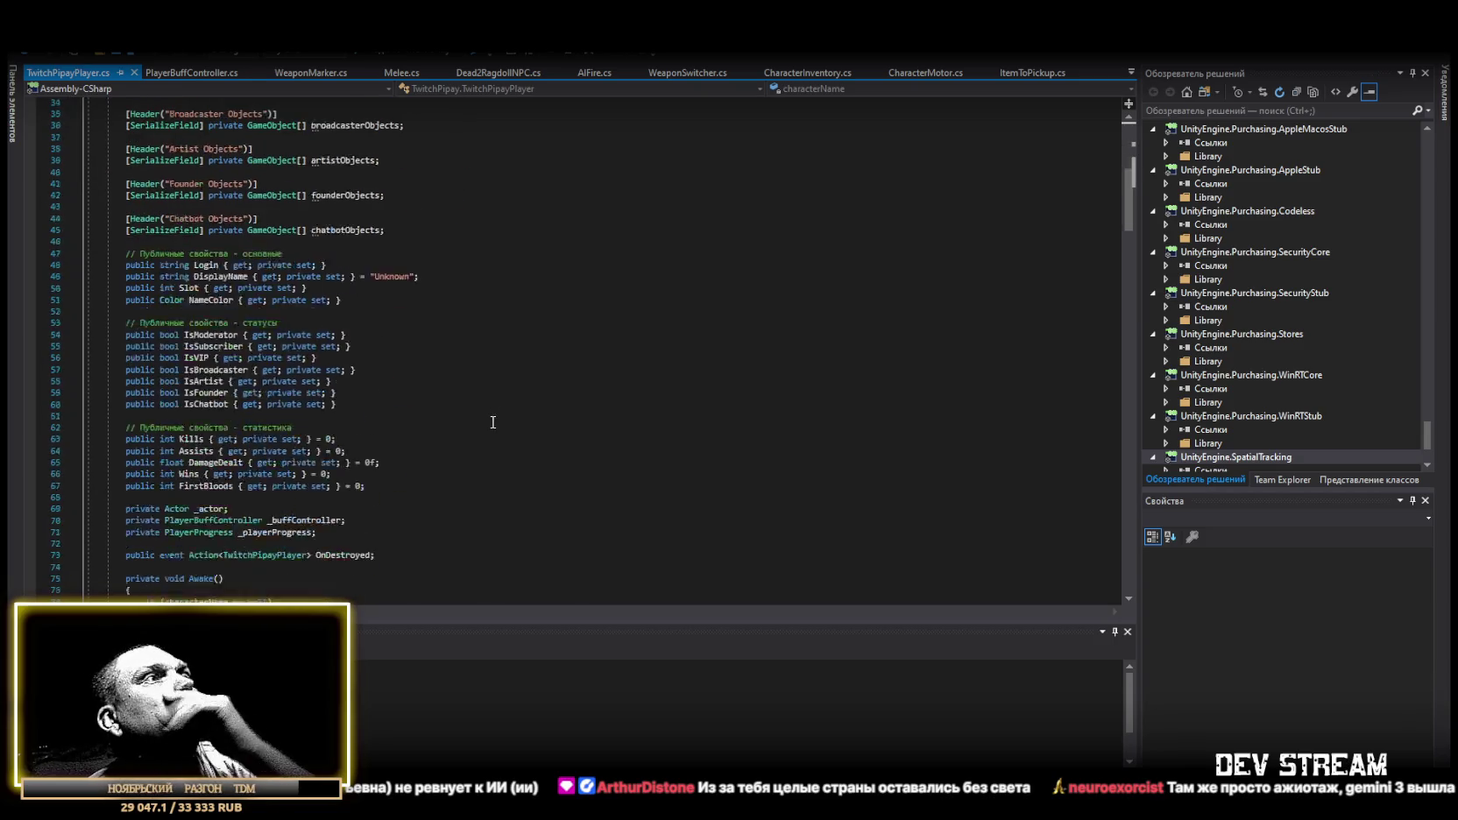
scroll(492, 422, down, 3)
scroll(493, 422, down, 14)
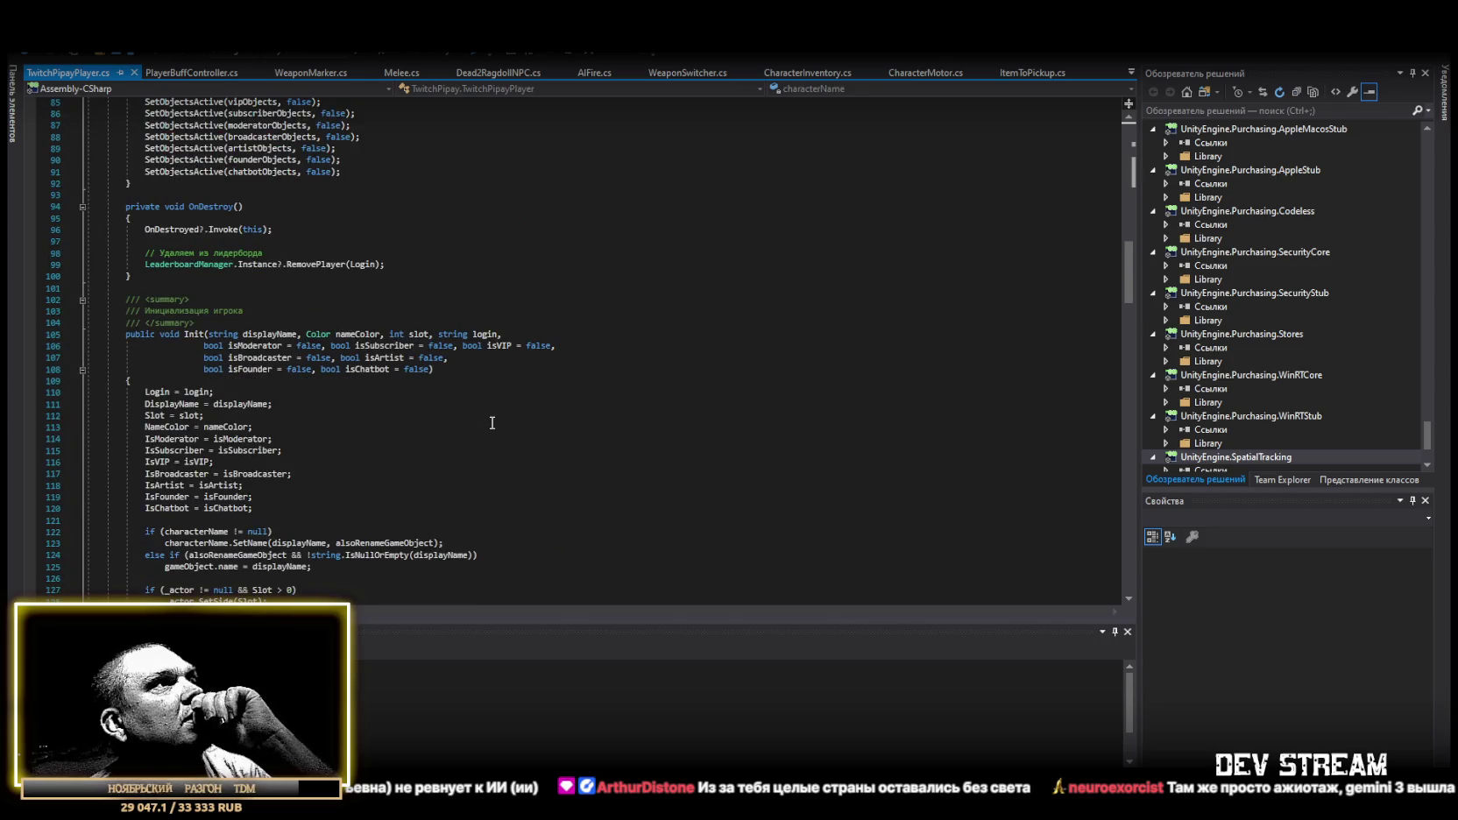
scroll(492, 422, down, 12)
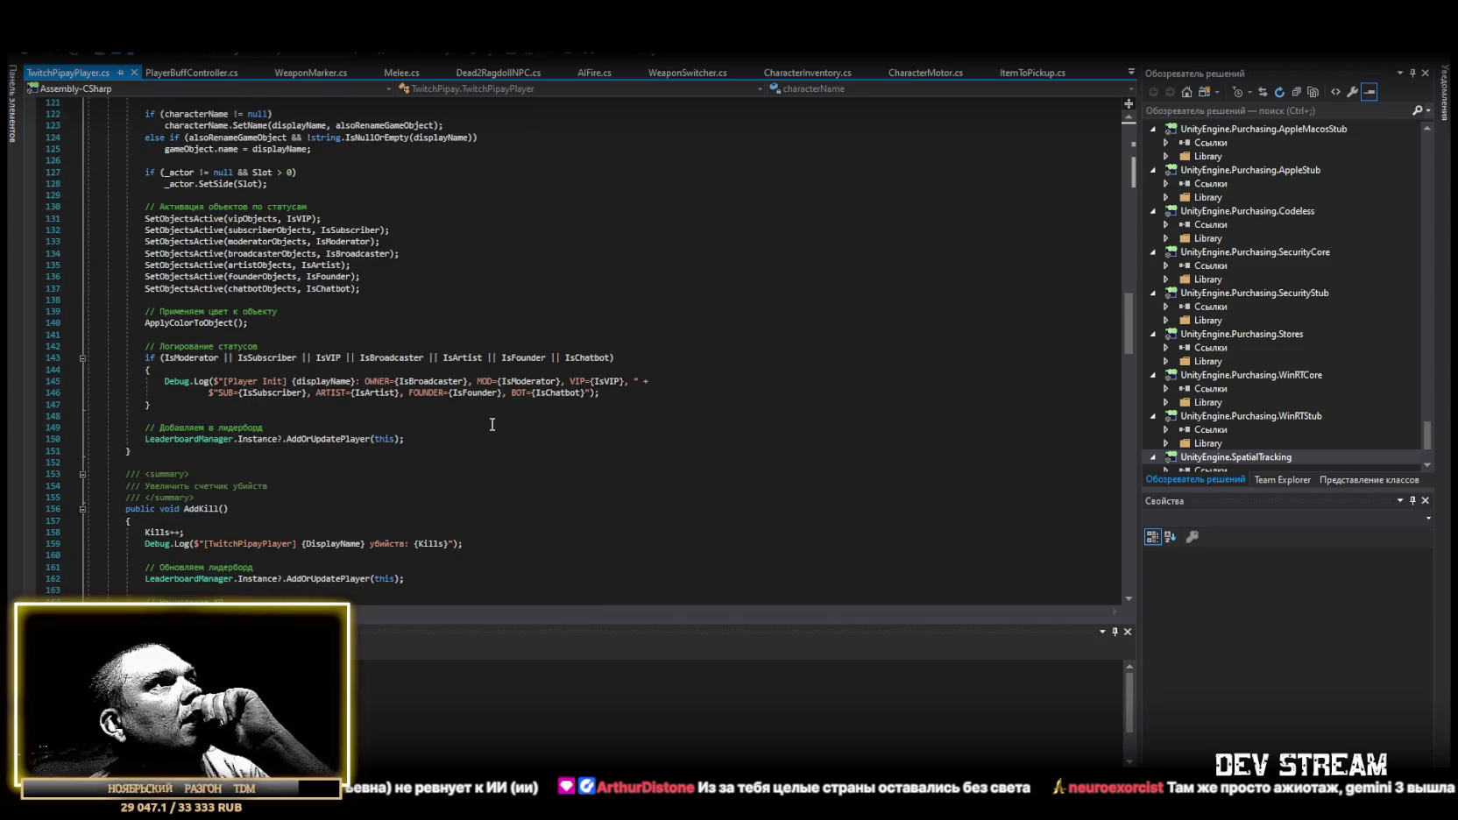
scroll(493, 425, down, 2)
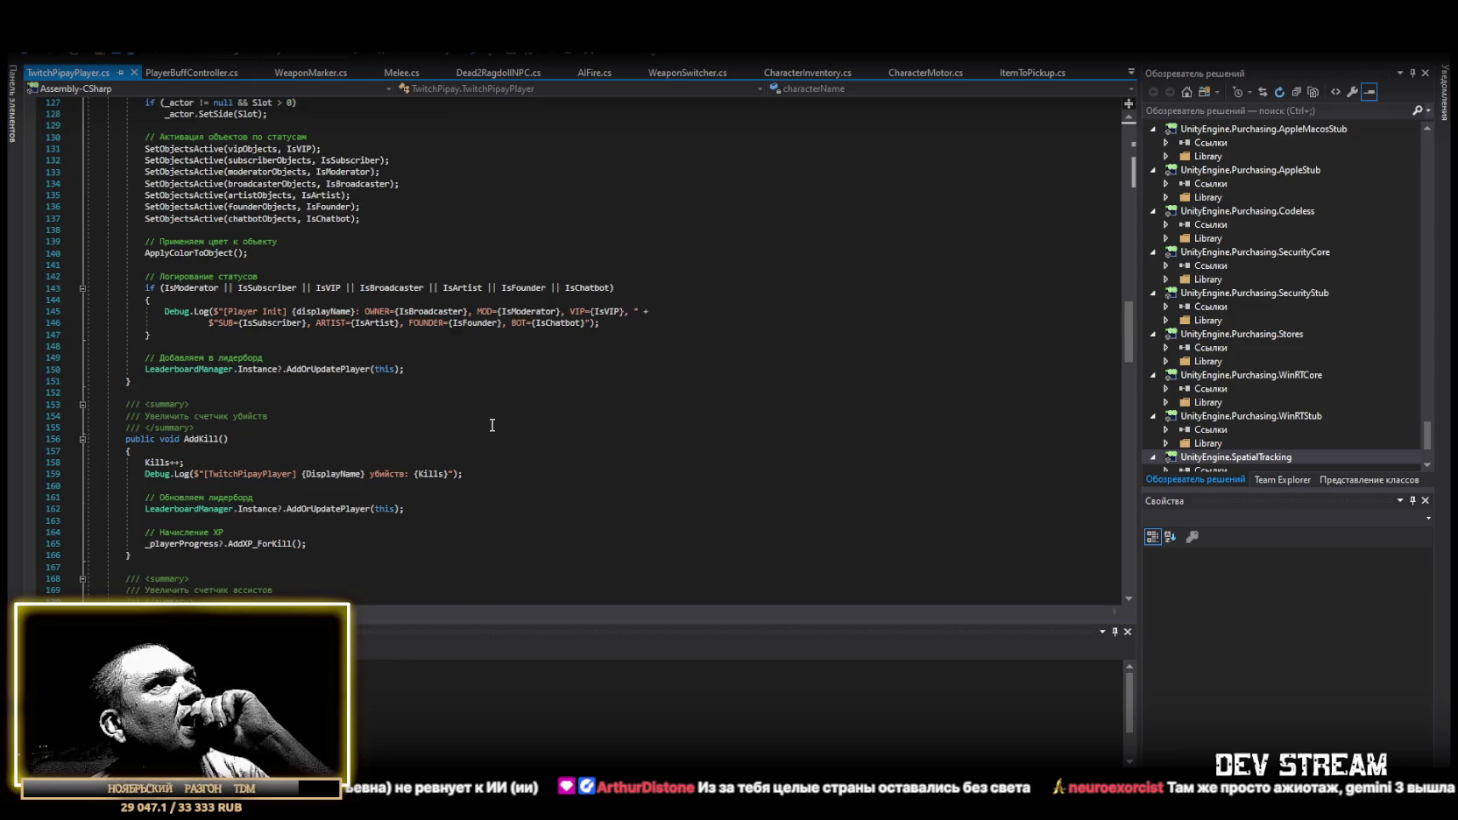
scroll(493, 425, down, 10)
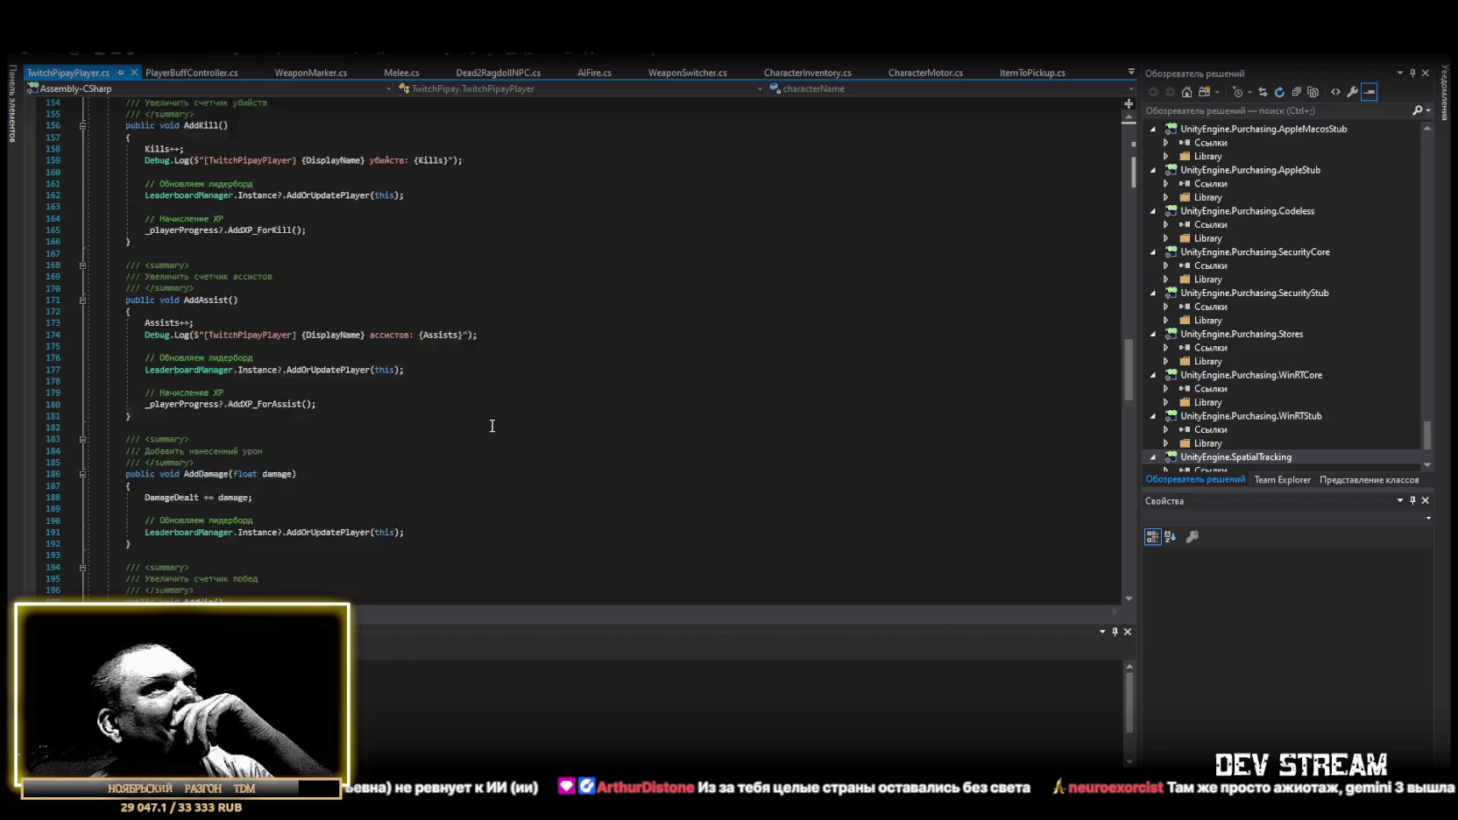
scroll(492, 425, down, 13)
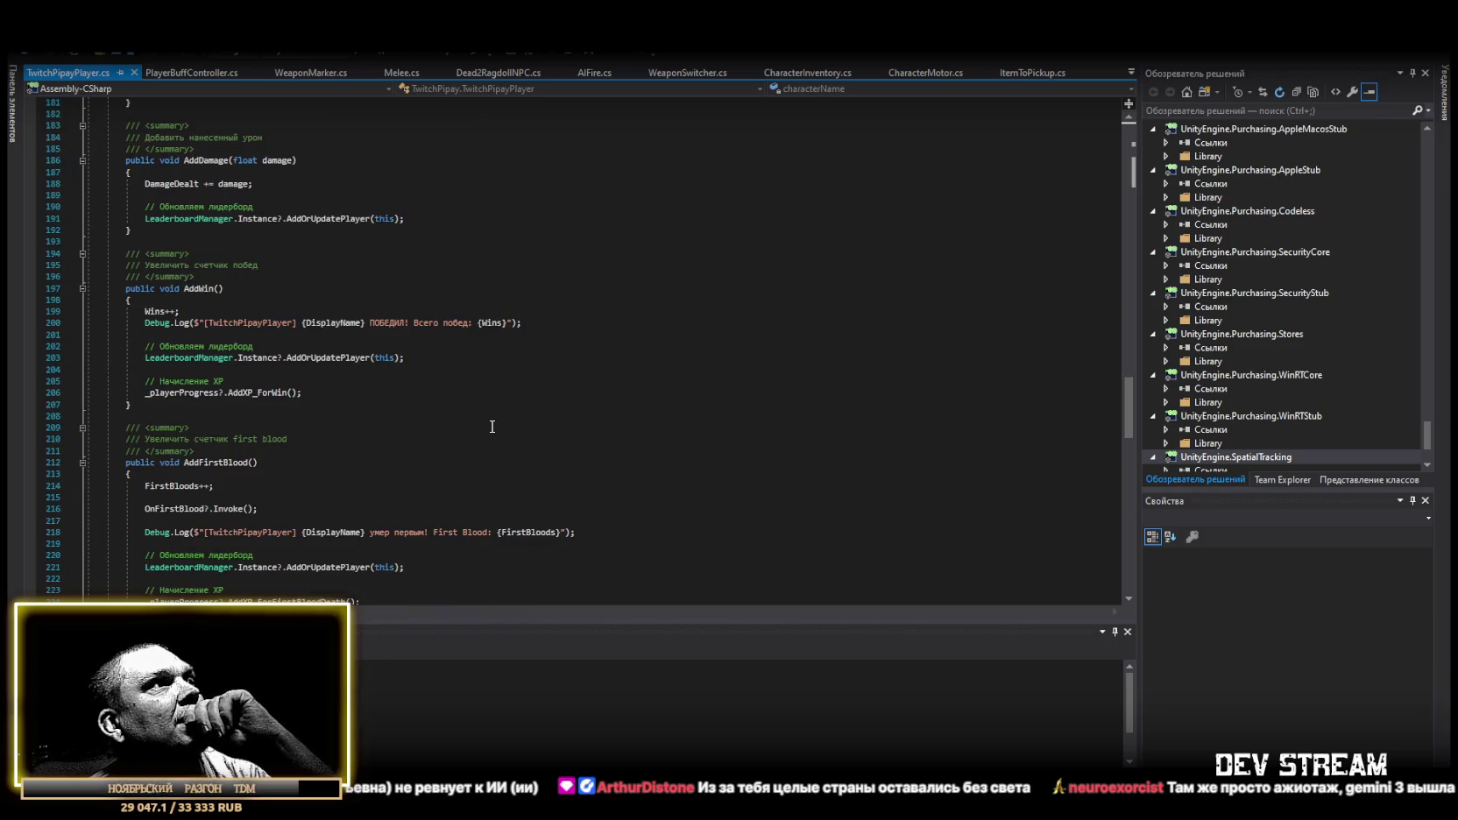
scroll(492, 427, down, 5)
scroll(493, 428, down, 11)
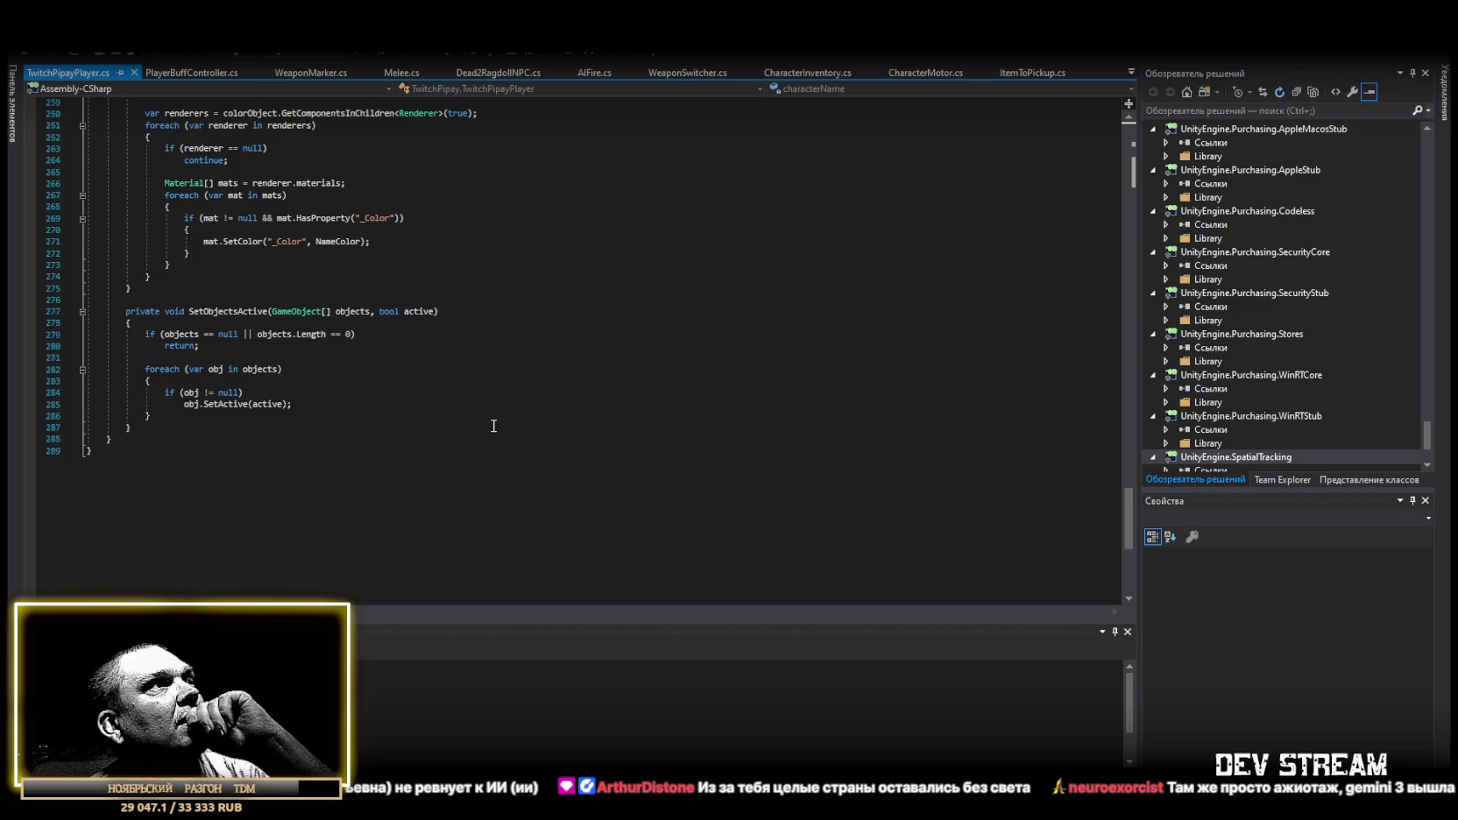
scroll(494, 426, up, 5)
scroll(494, 425, up, 5)
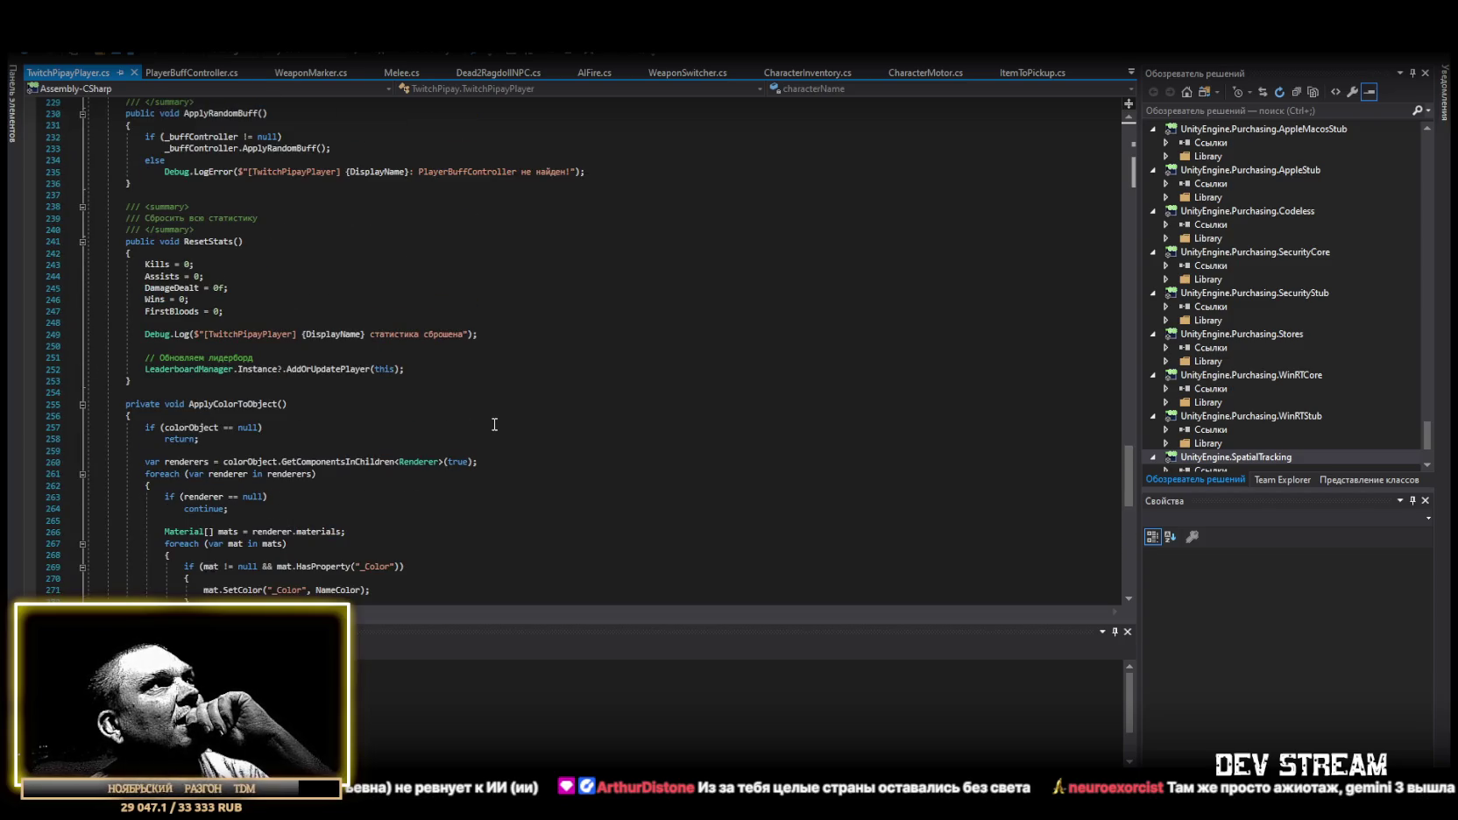
scroll(495, 424, up, 6)
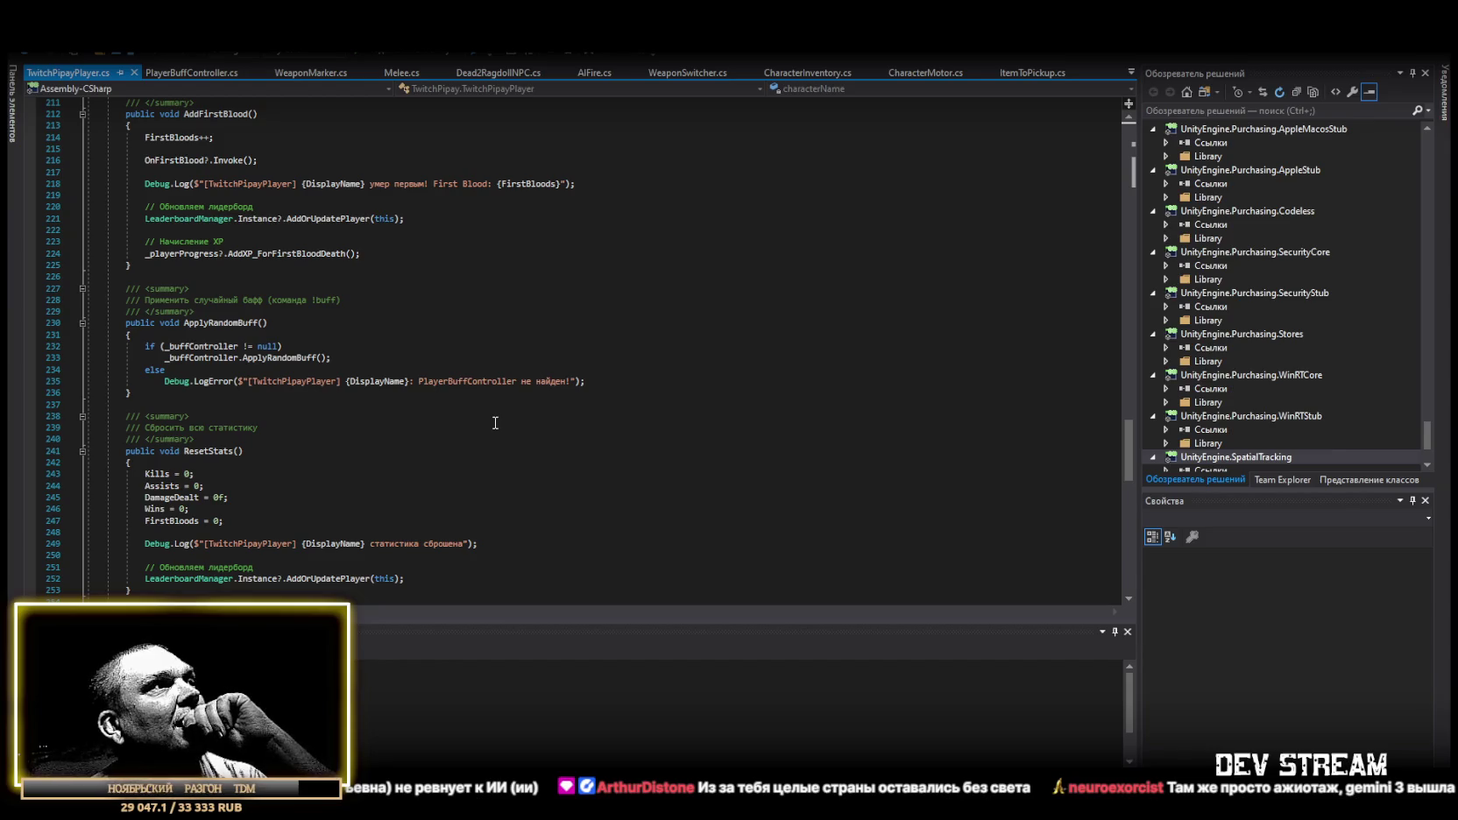
scroll(495, 423, up, 5)
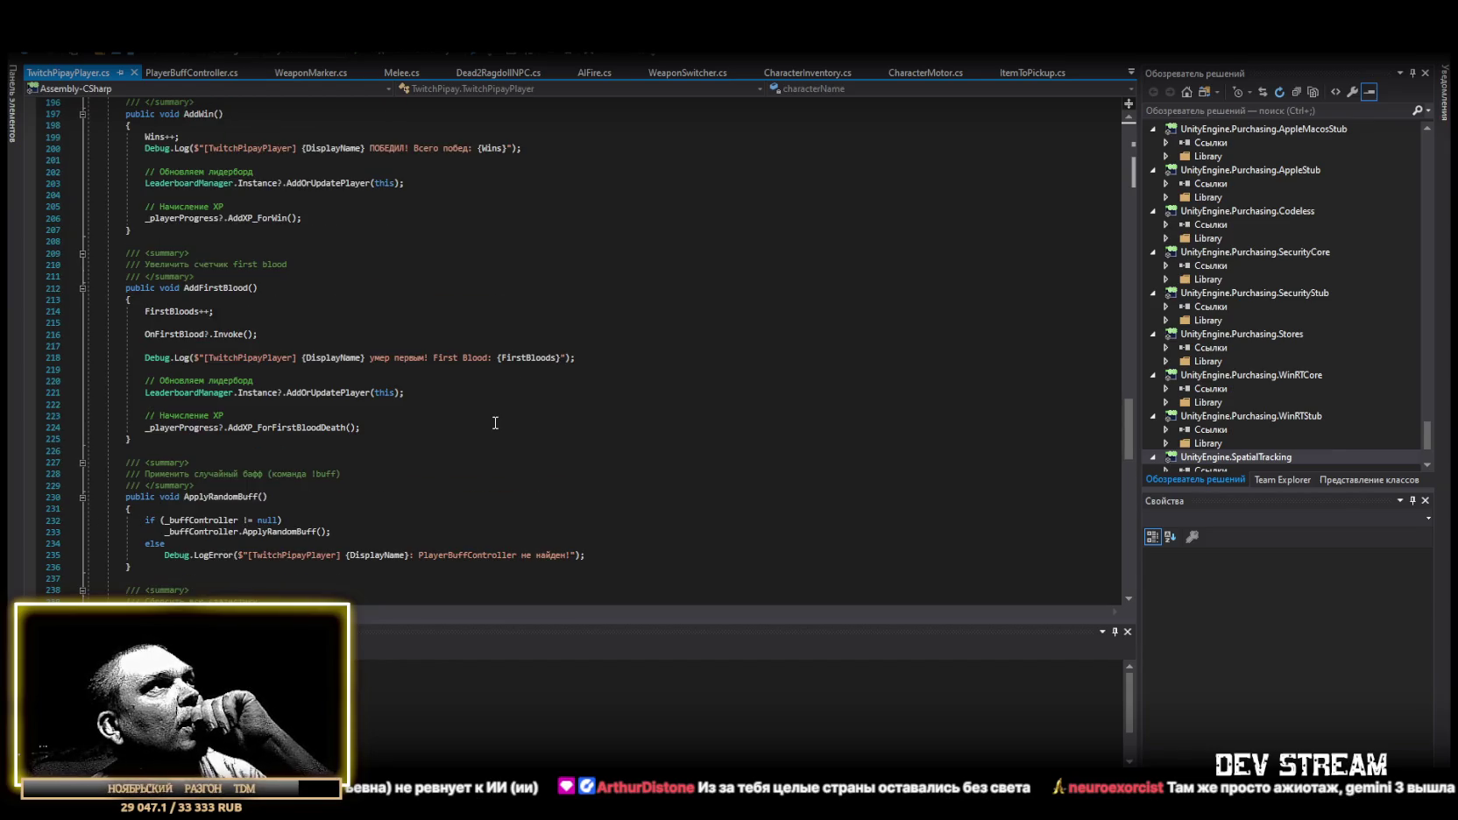
scroll(495, 423, up, 5)
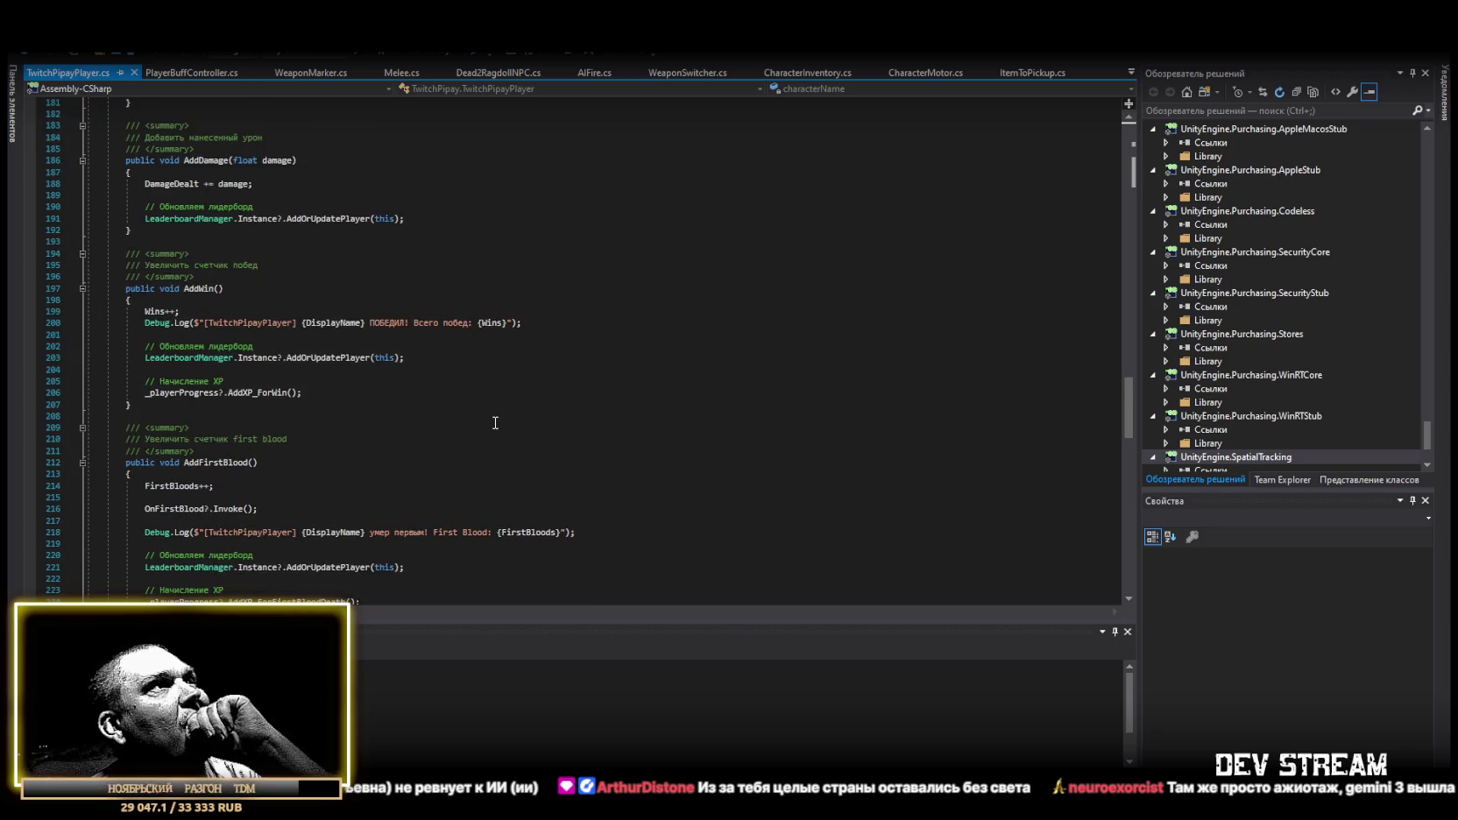
scroll(496, 423, up, 10)
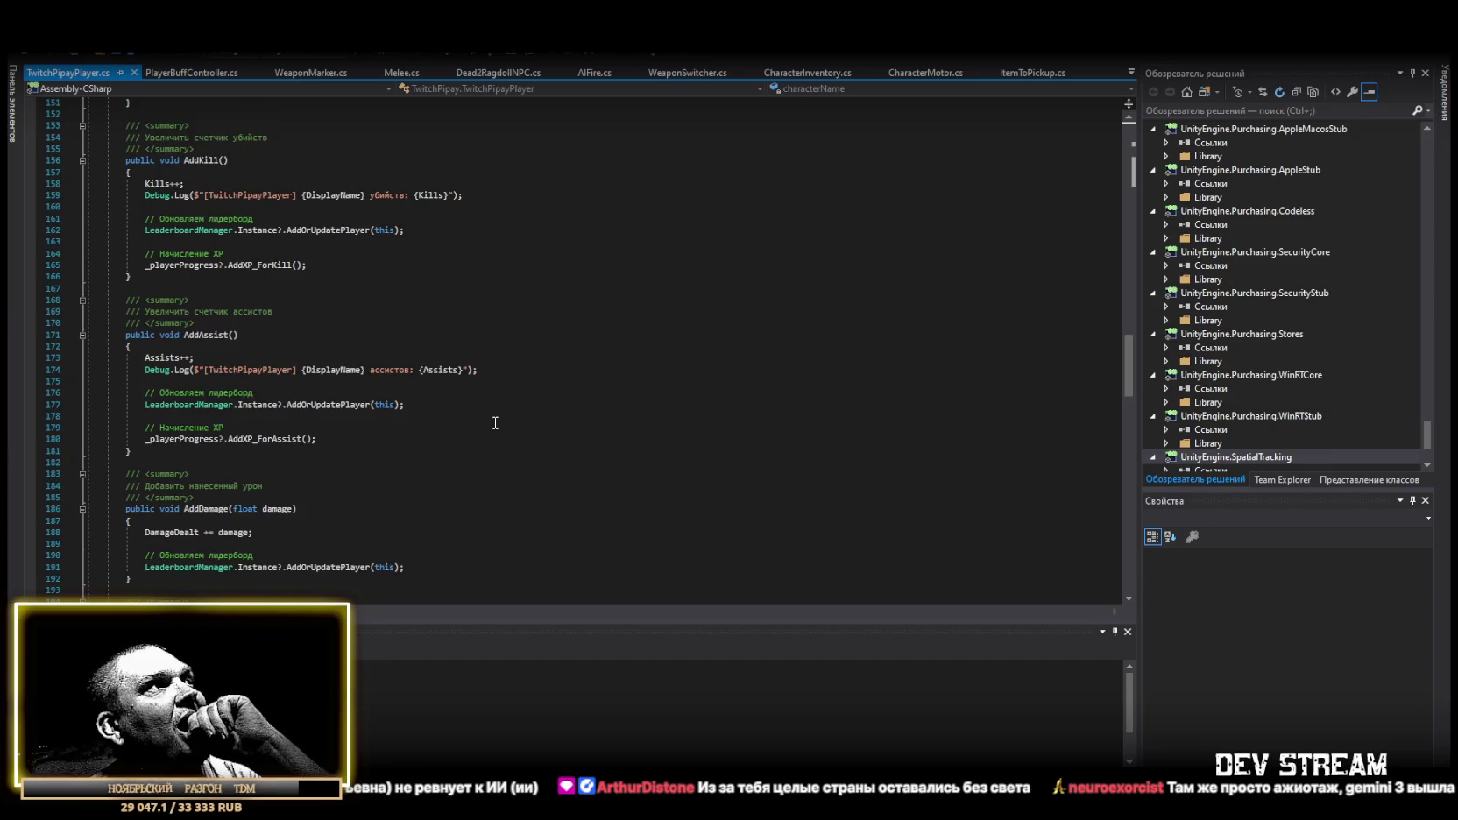
scroll(496, 424, up, 5)
scroll(496, 423, up, 3)
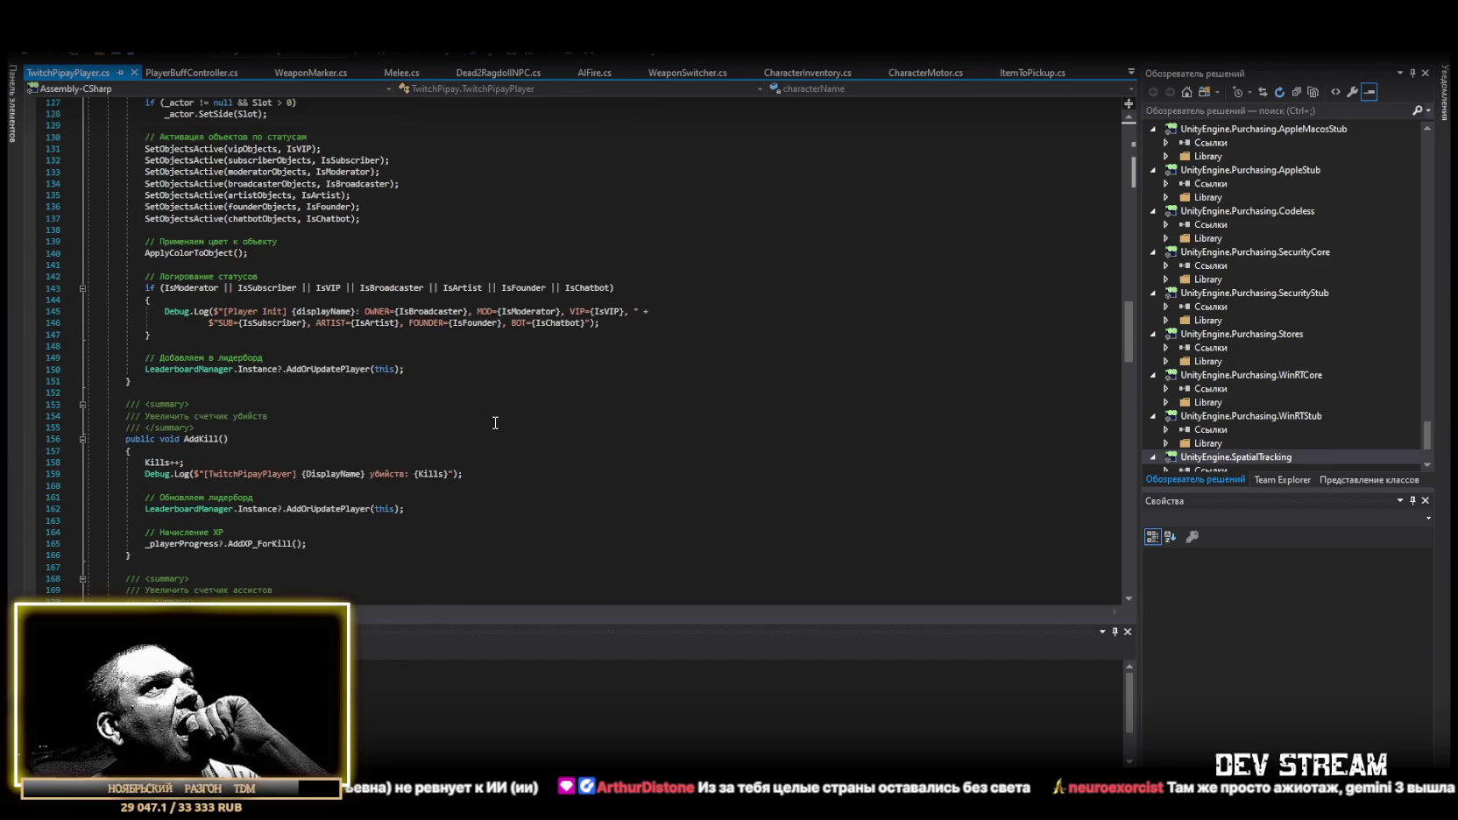
scroll(495, 423, up, 3)
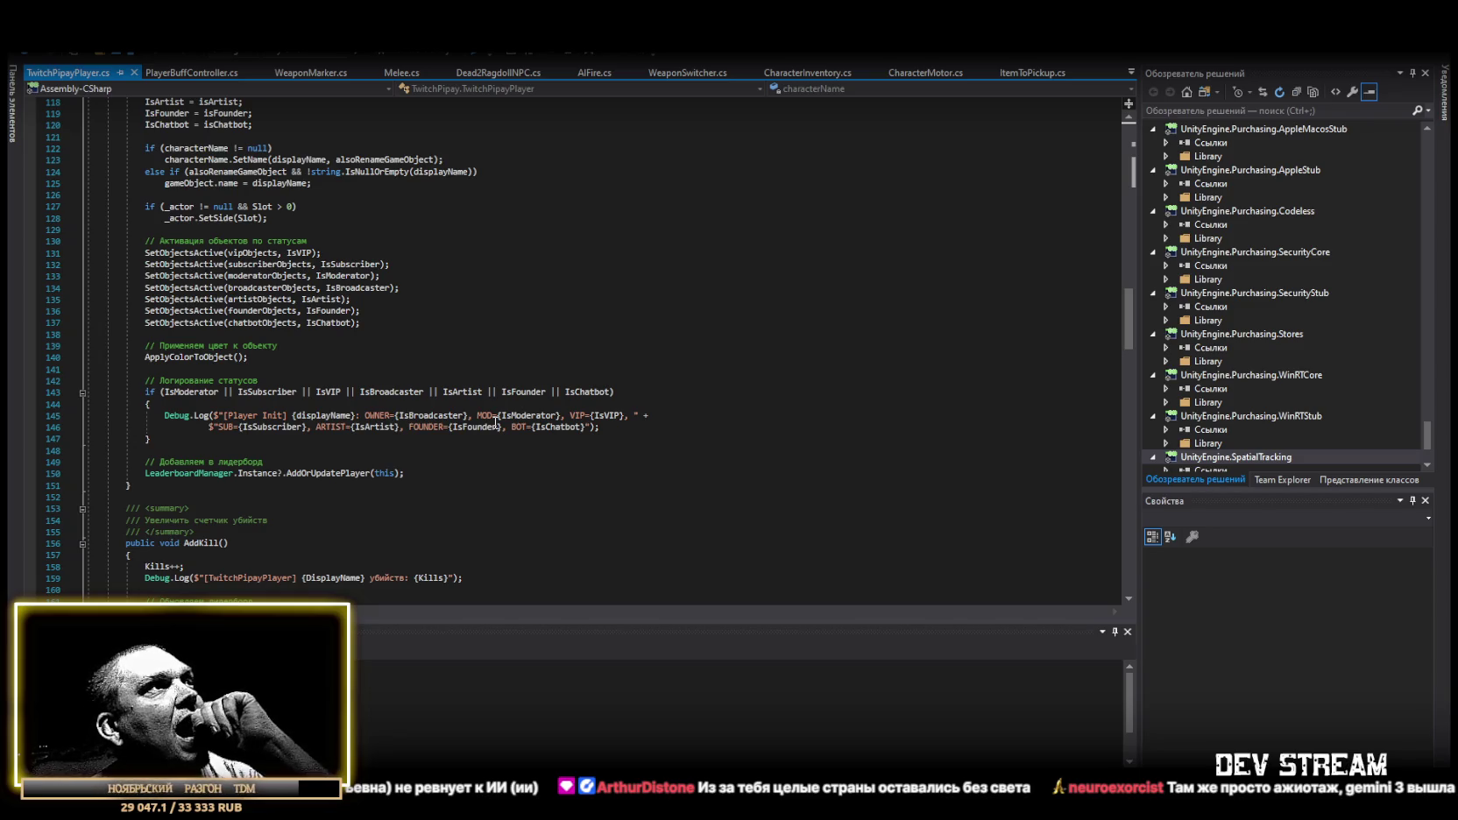
scroll(495, 423, up, 3)
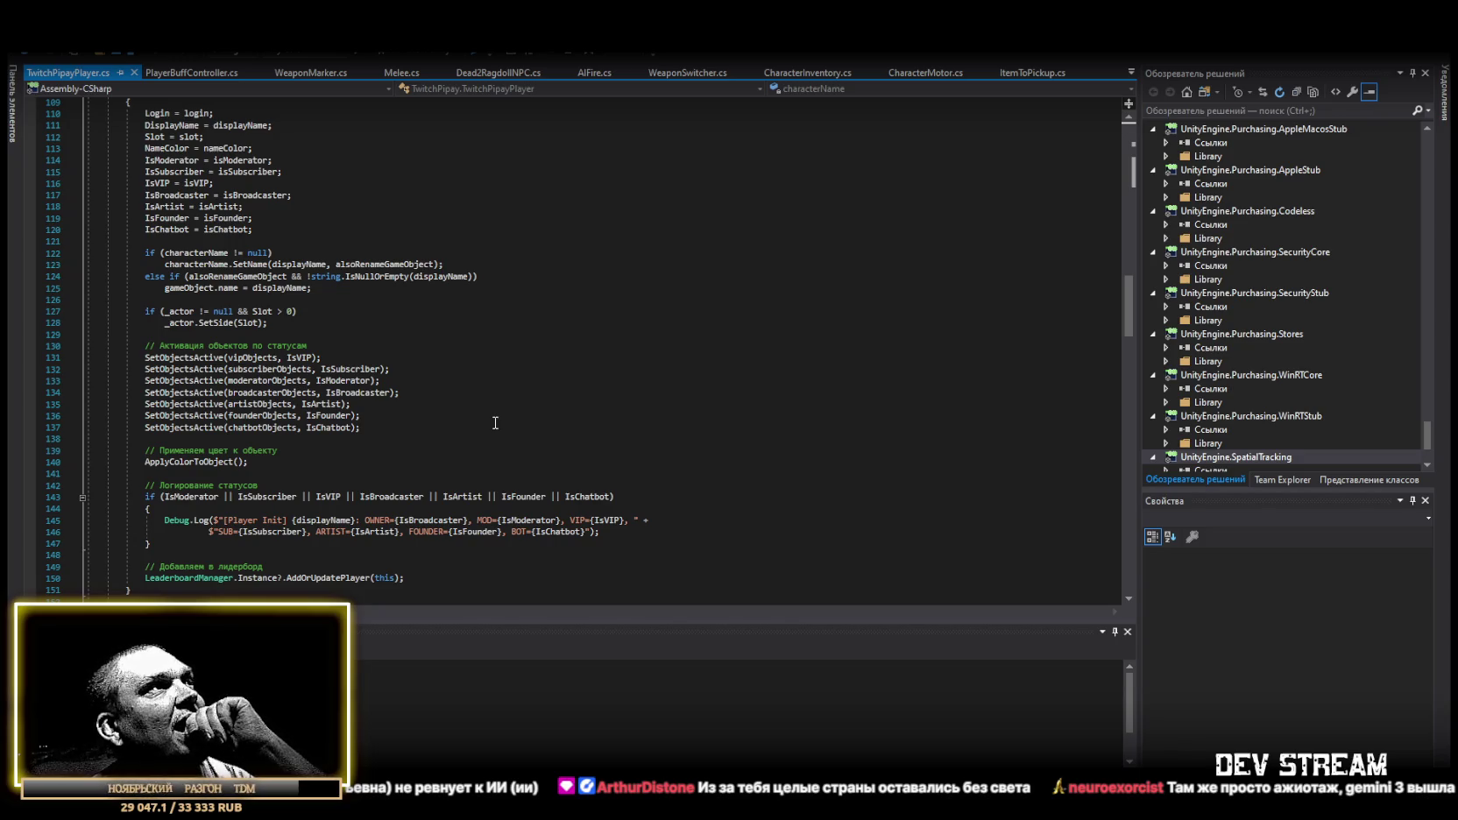
scroll(495, 424, up, 15)
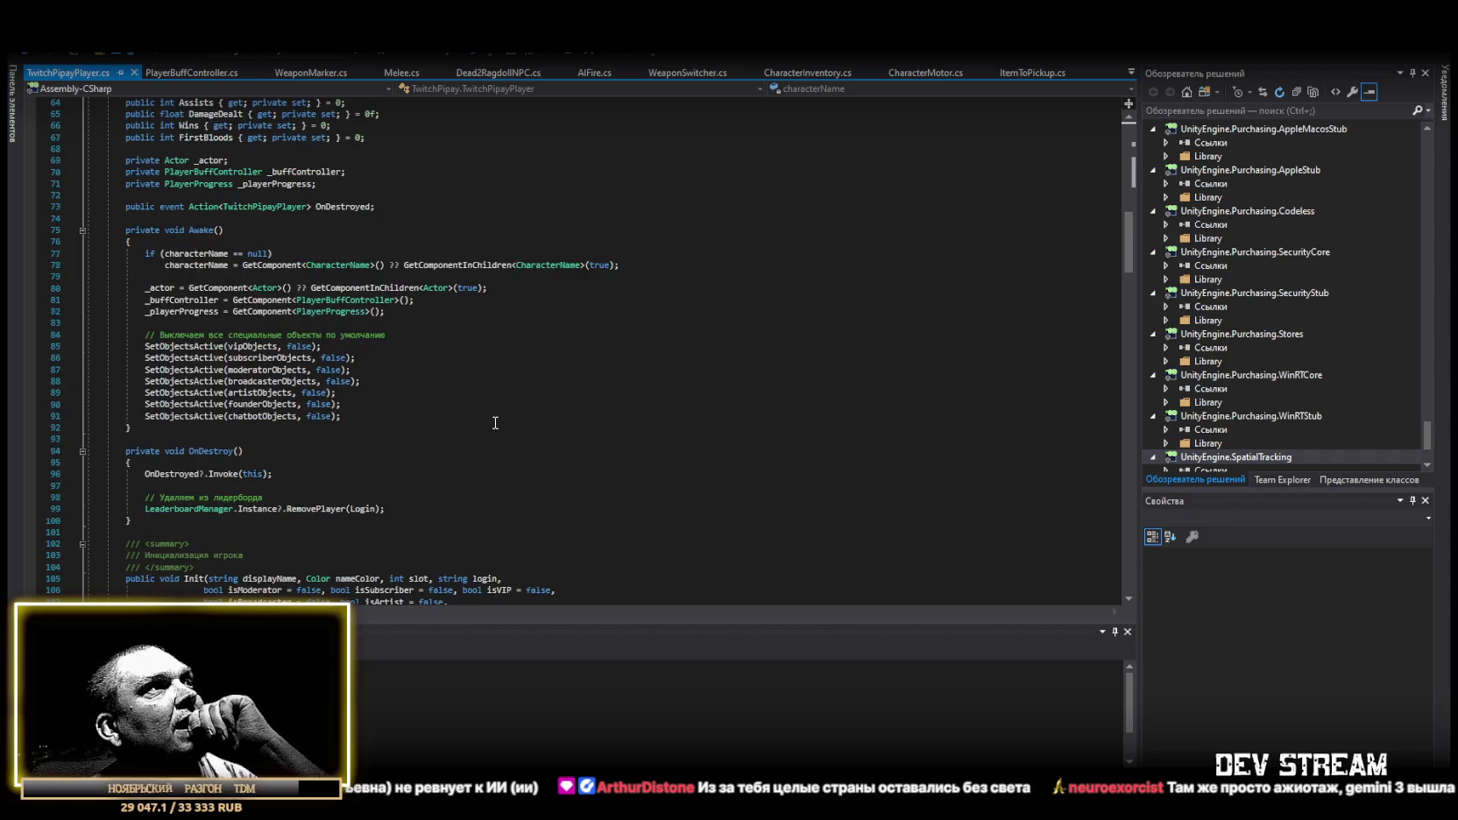
scroll(495, 423, up, 5)
scroll(495, 424, up, 3)
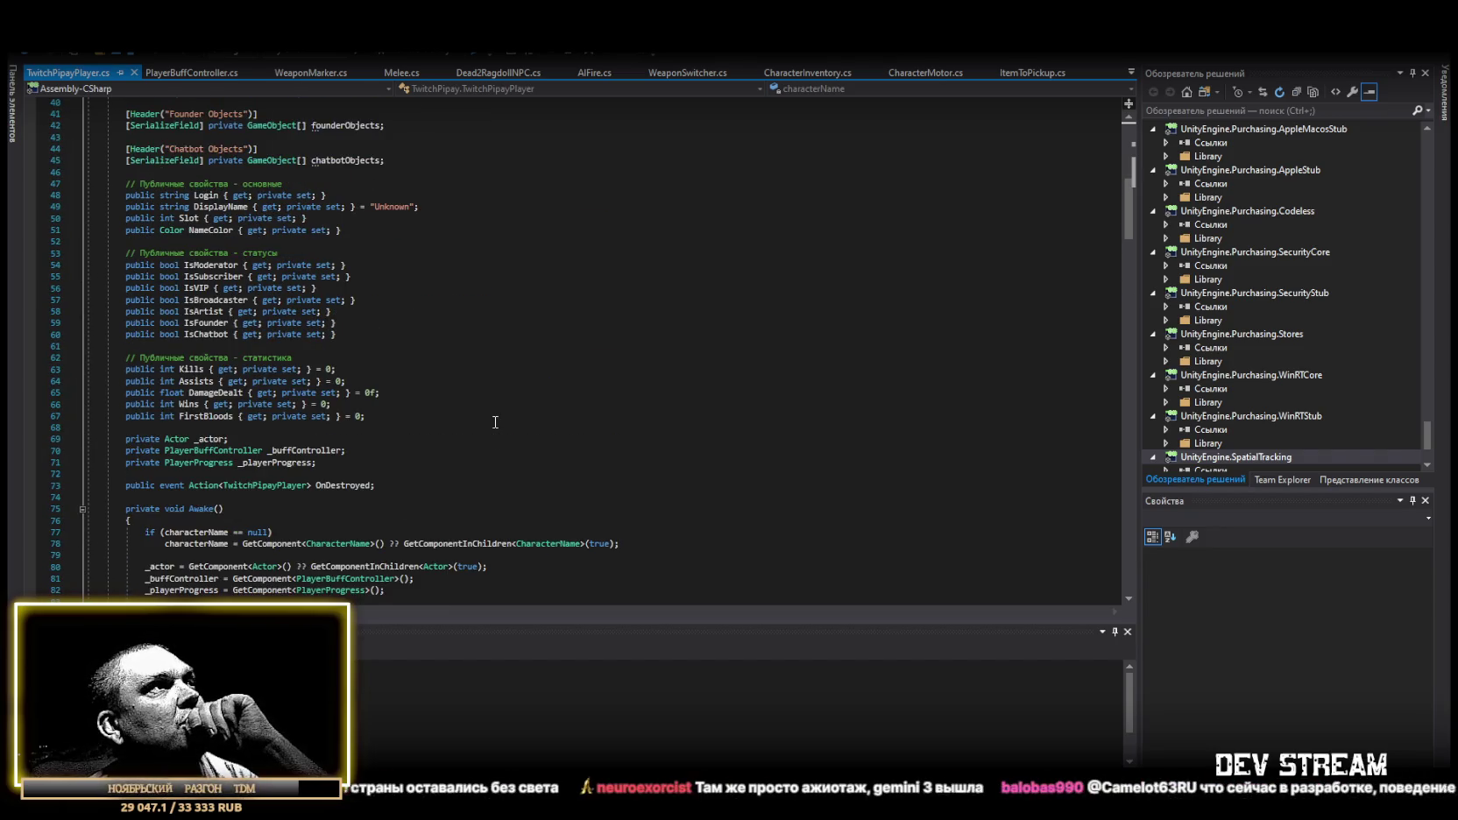
scroll(495, 422, up, 5)
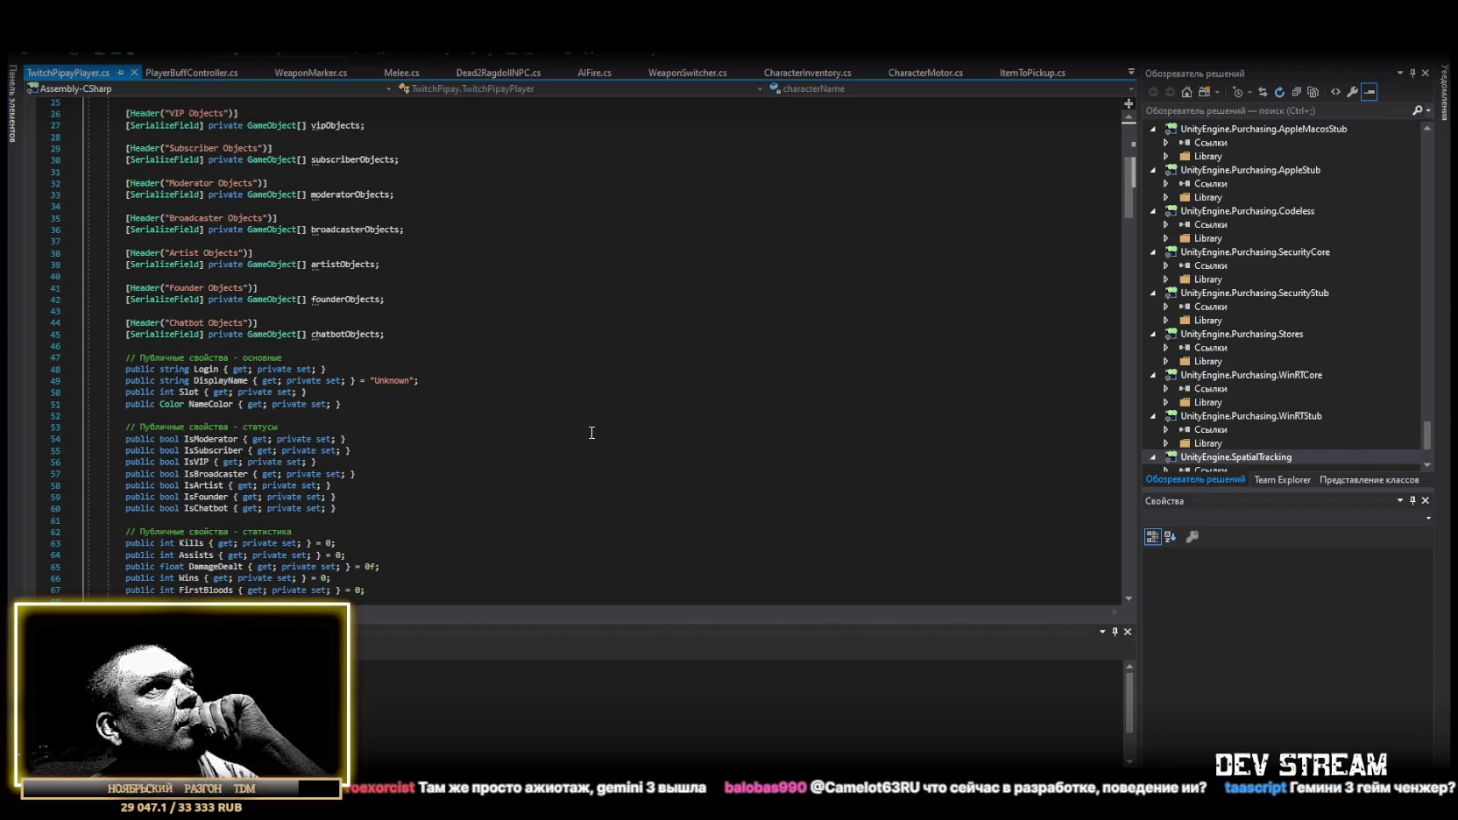
scroll(570, 442, up, 8)
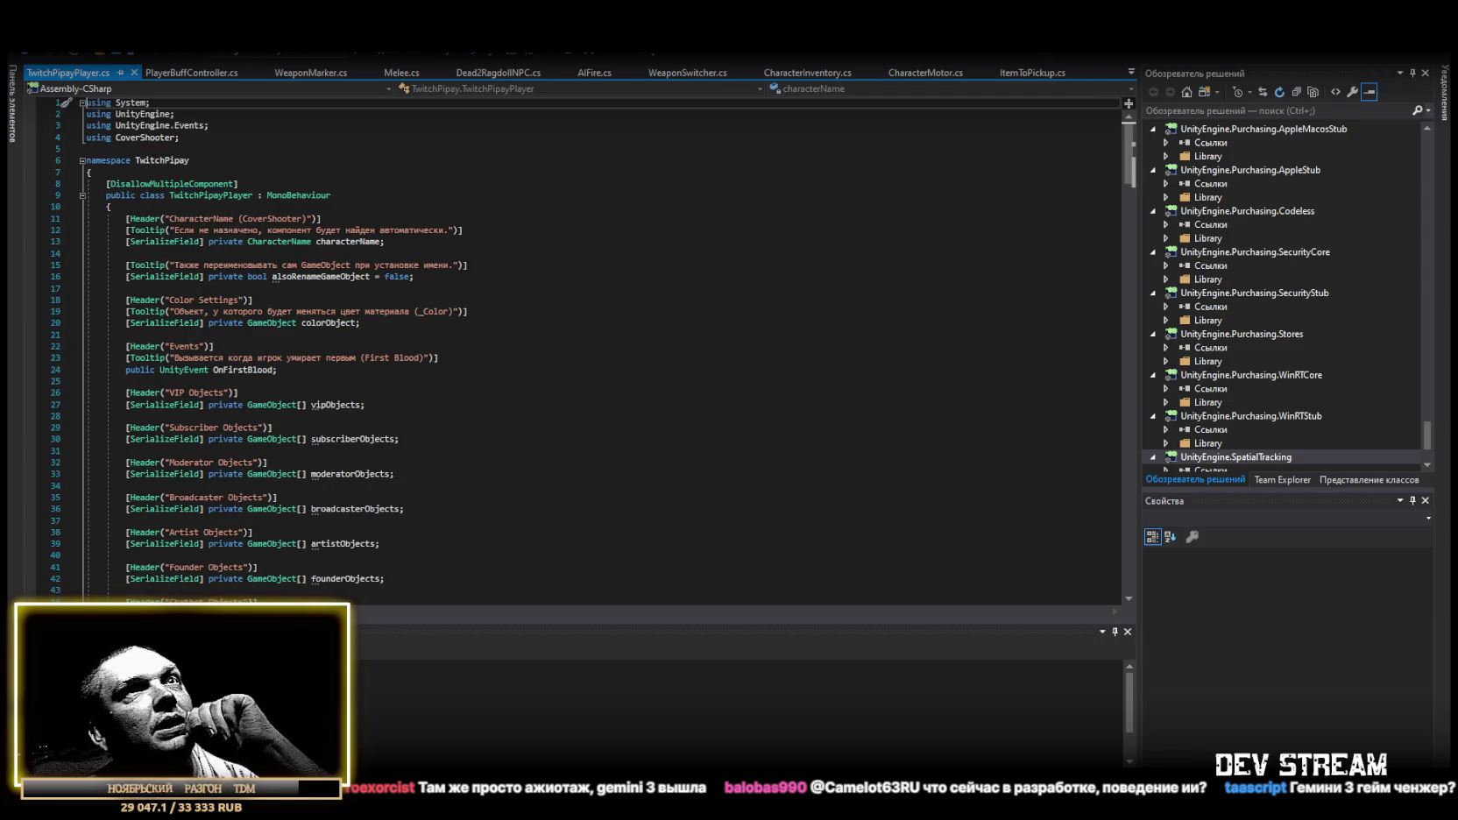
Back in Unity, open the TwitchPlayerCommands script from its Inspector component in Visual Studio.
key(alt+Tab)
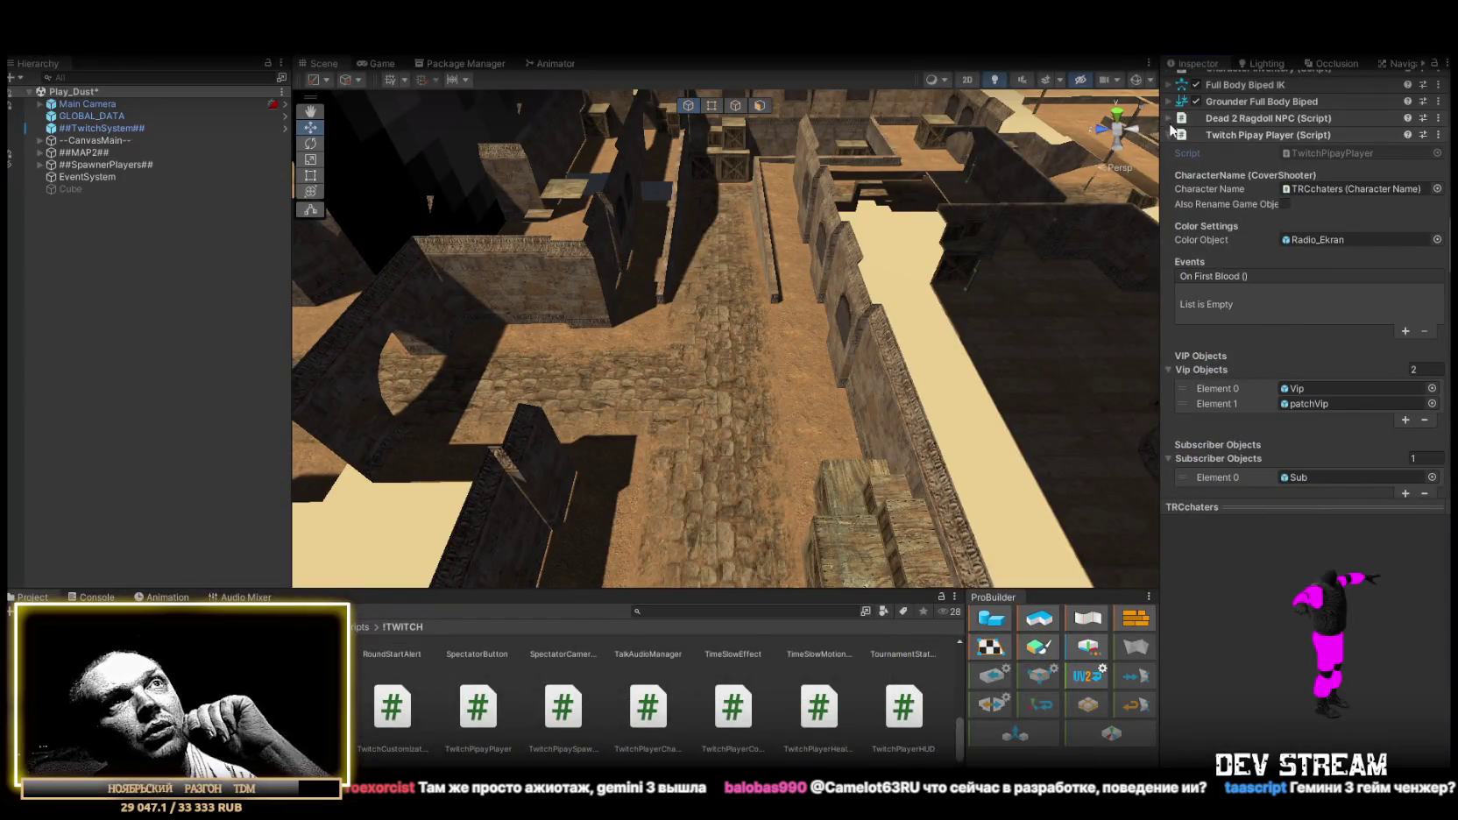
click(1288, 135)
click(1312, 169)
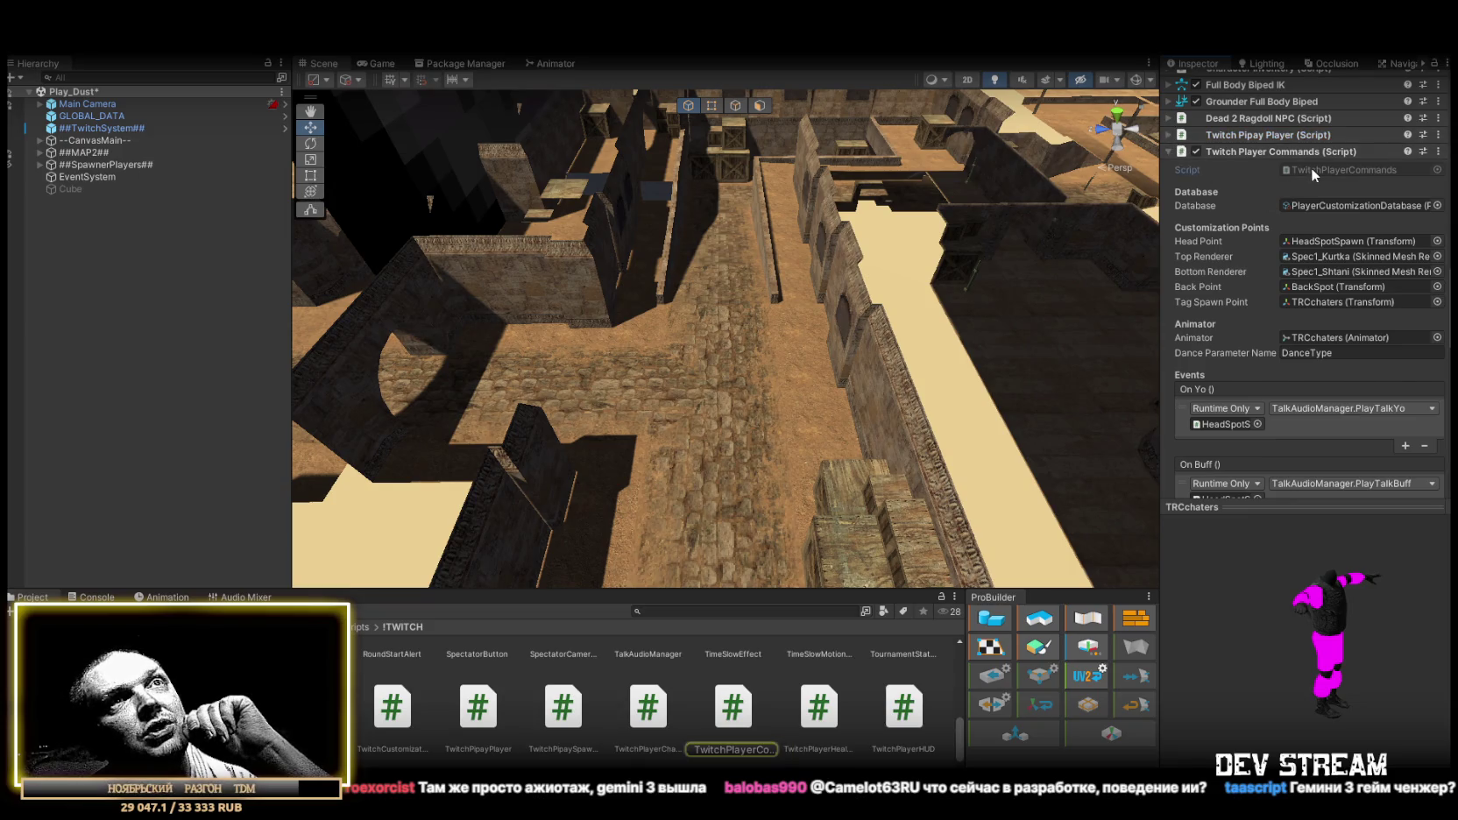
double_click(1279, 167)
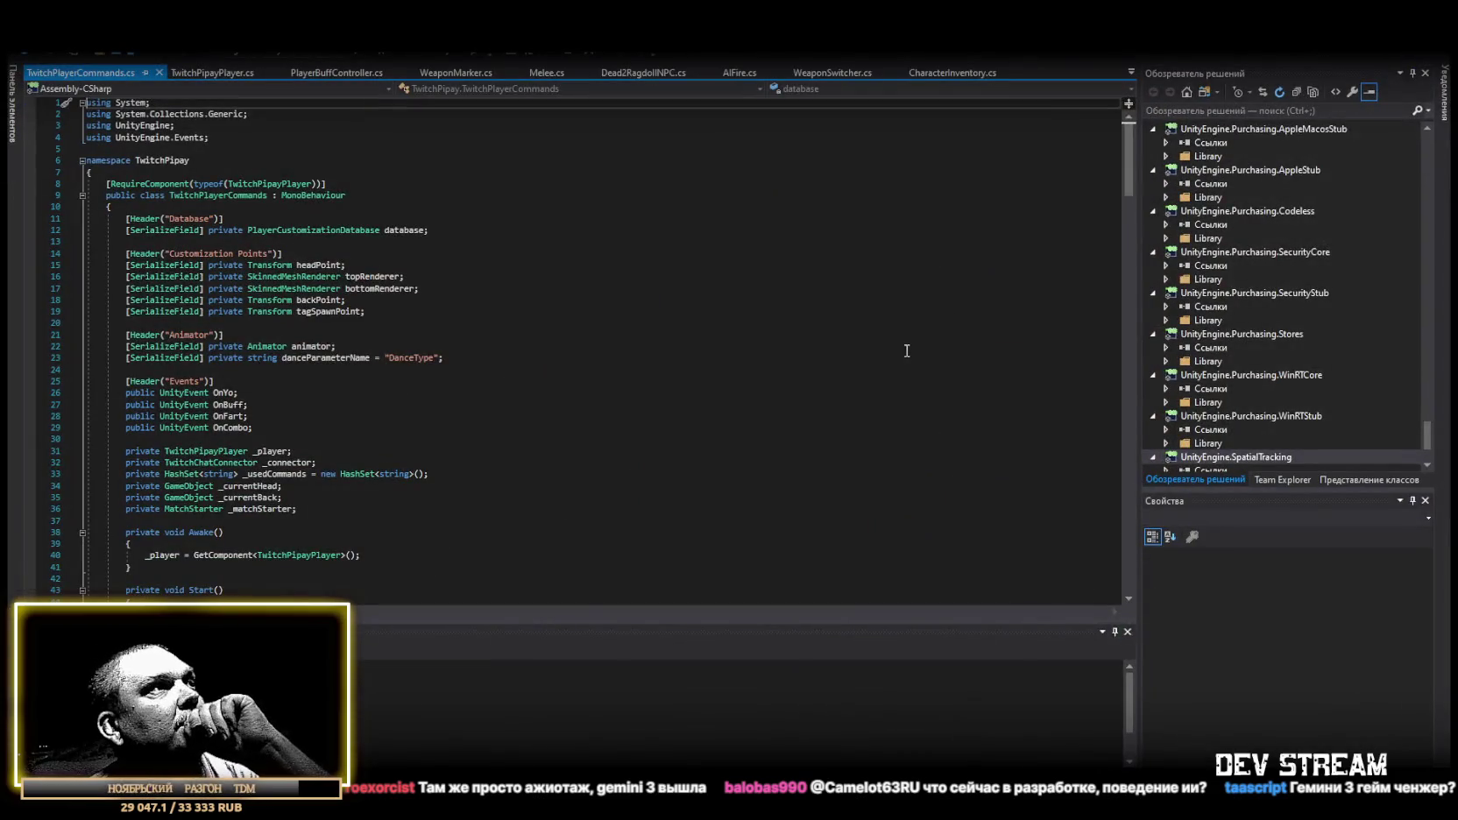
scroll(872, 344, down, 10)
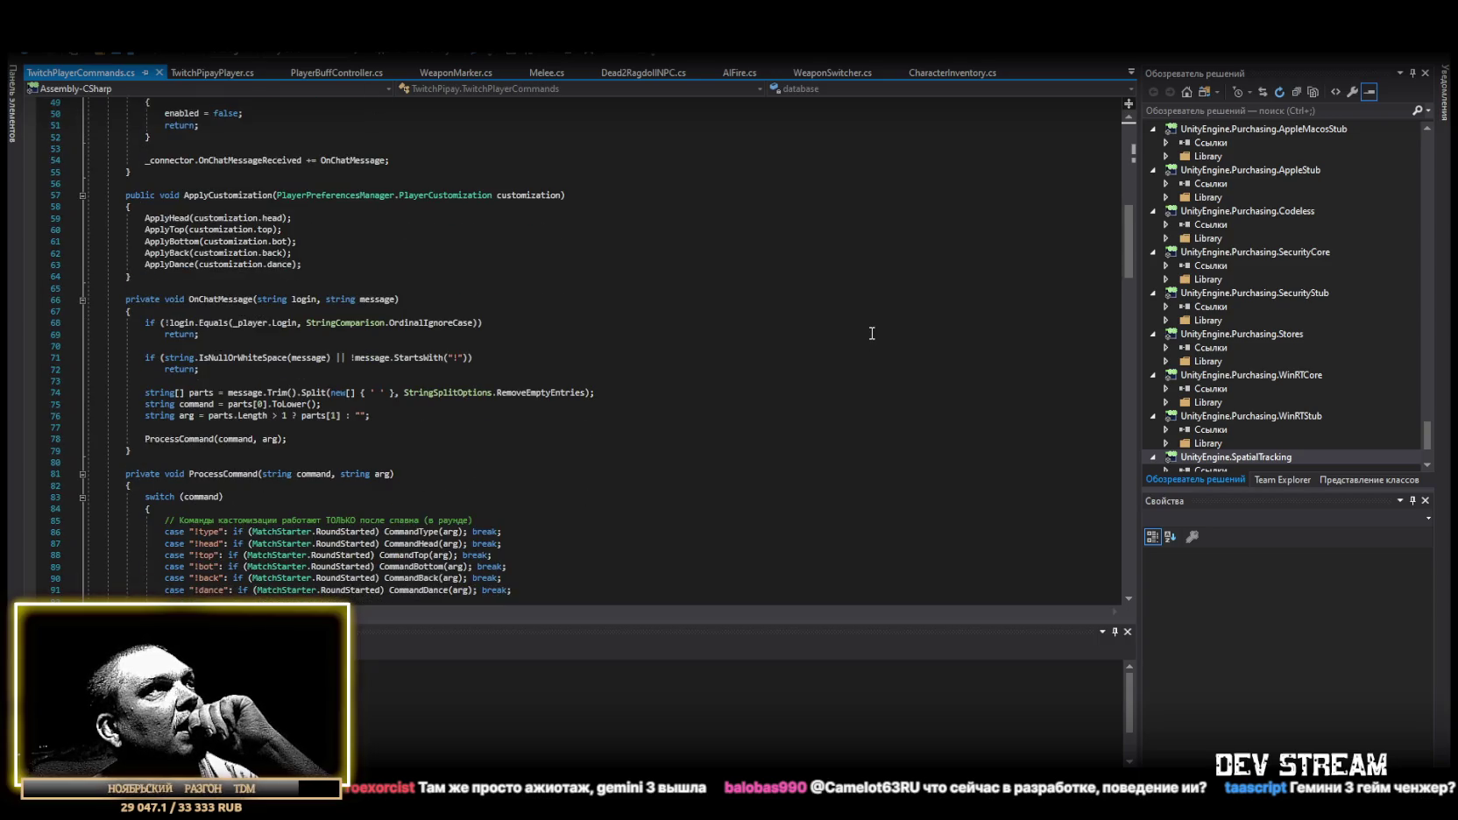
scroll(872, 331, down, 5)
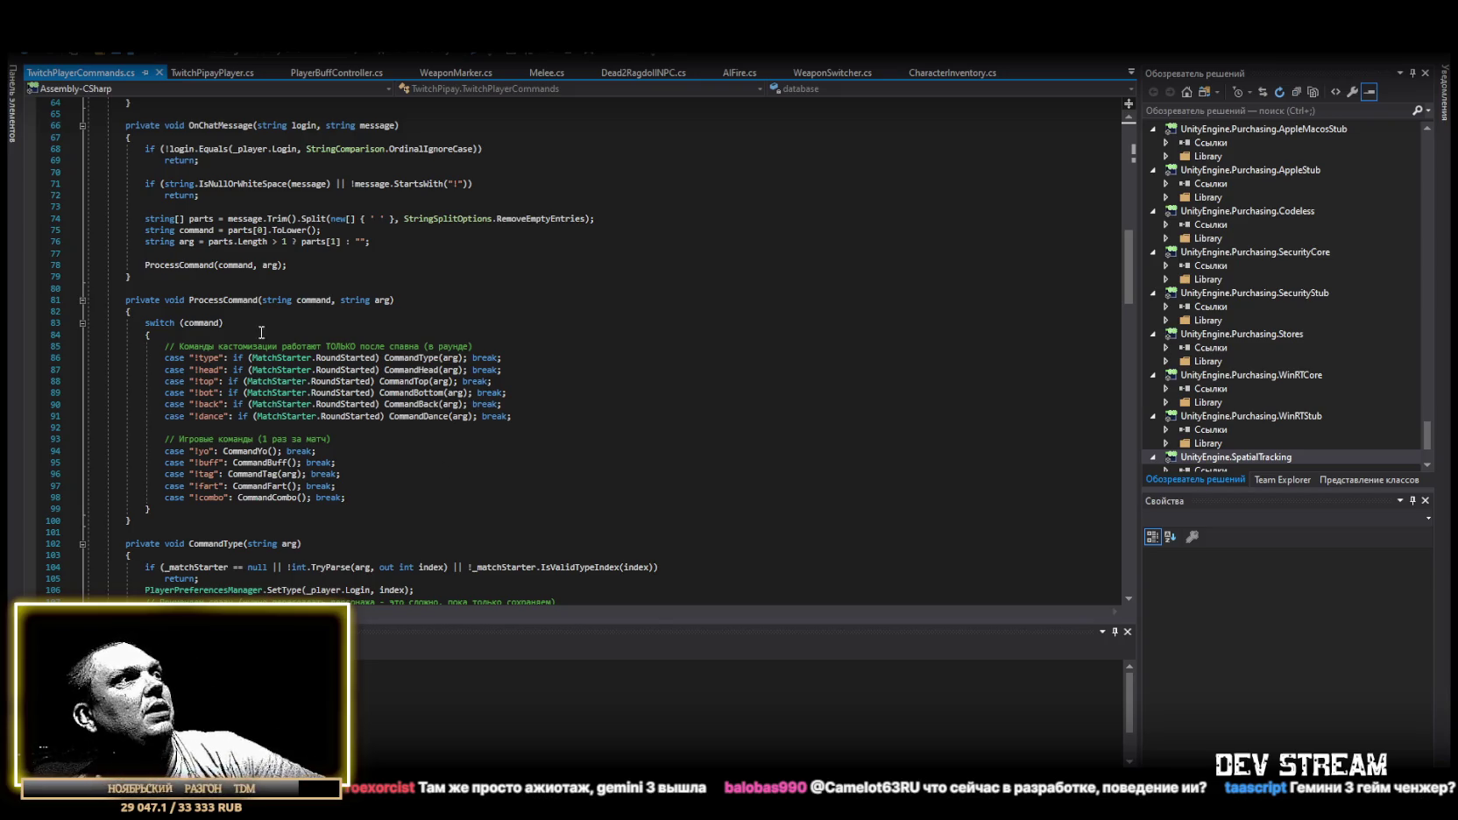
mouse_move(249, 378)
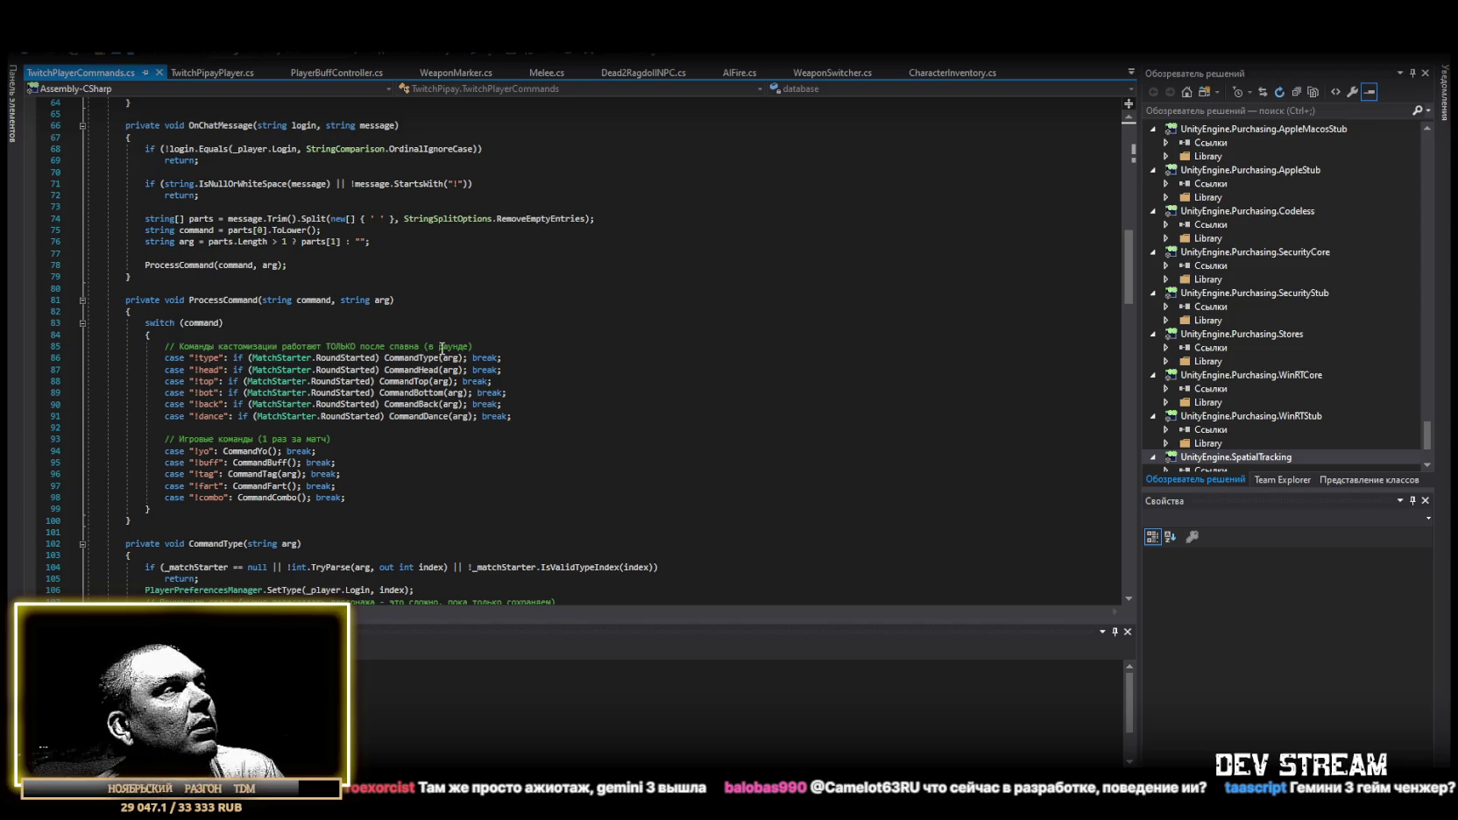
scroll(391, 421, down, 3)
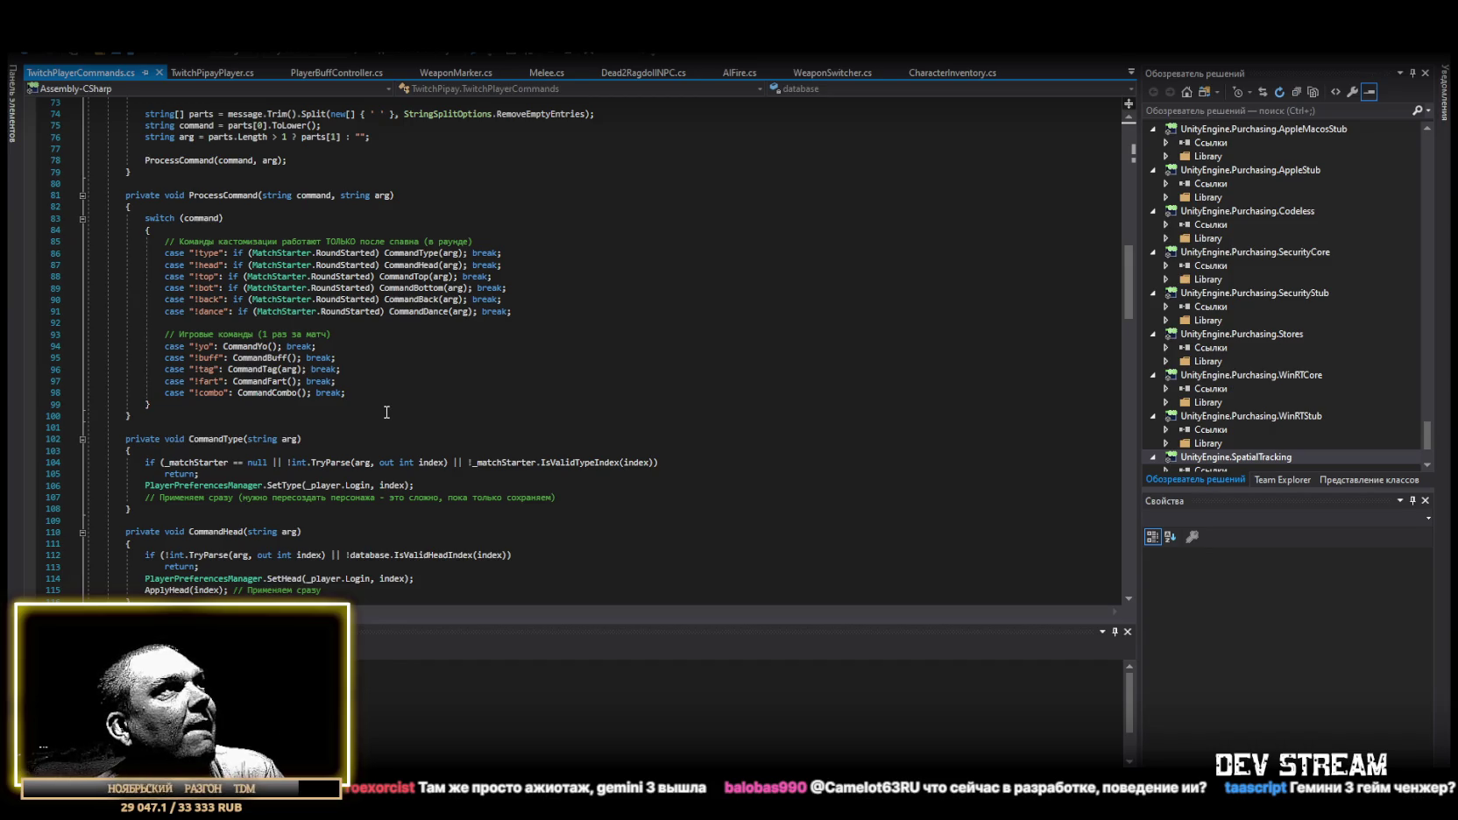
scroll(386, 411, down, 2)
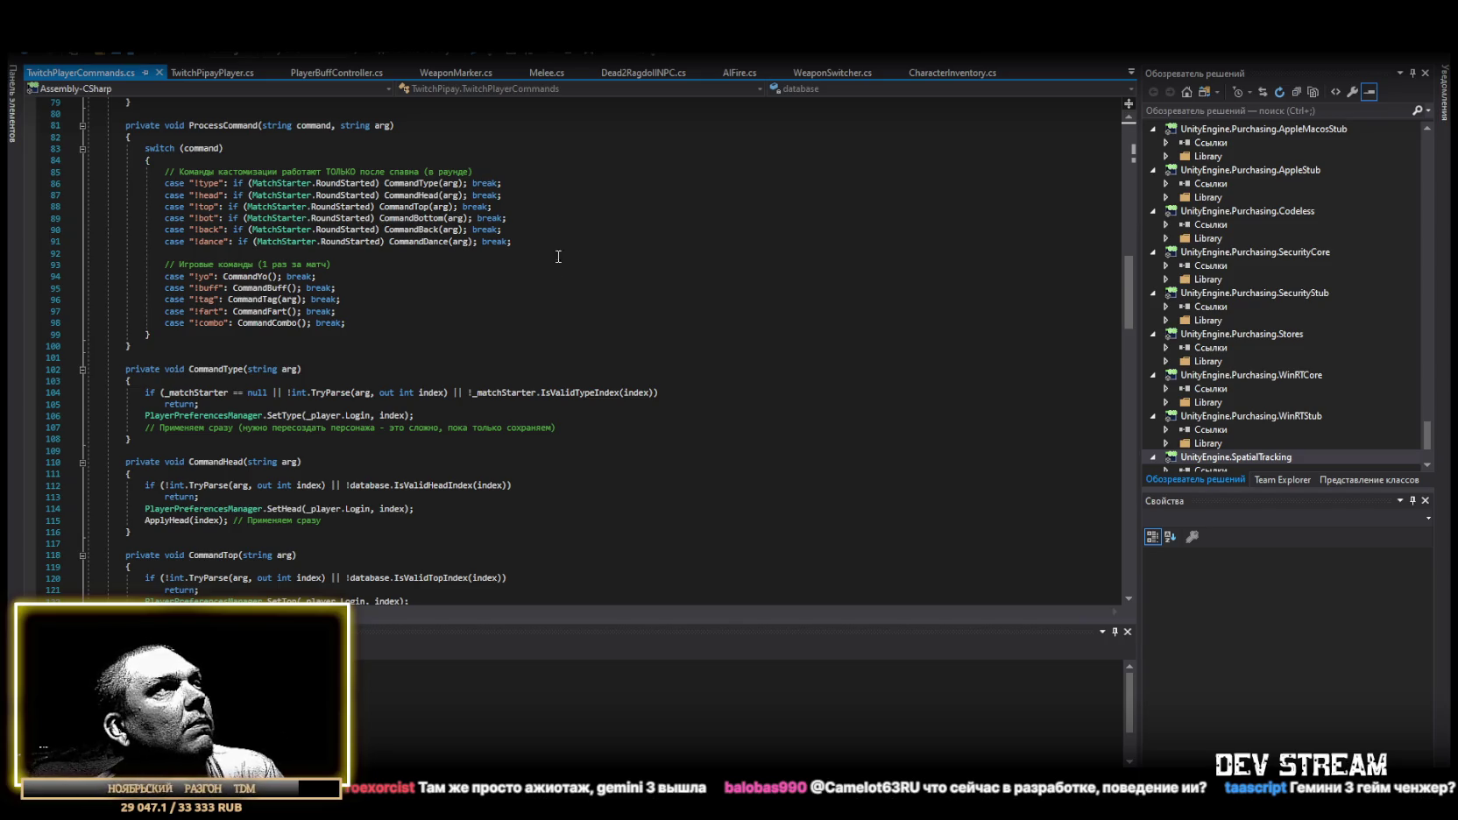
scroll(560, 249, down, 8)
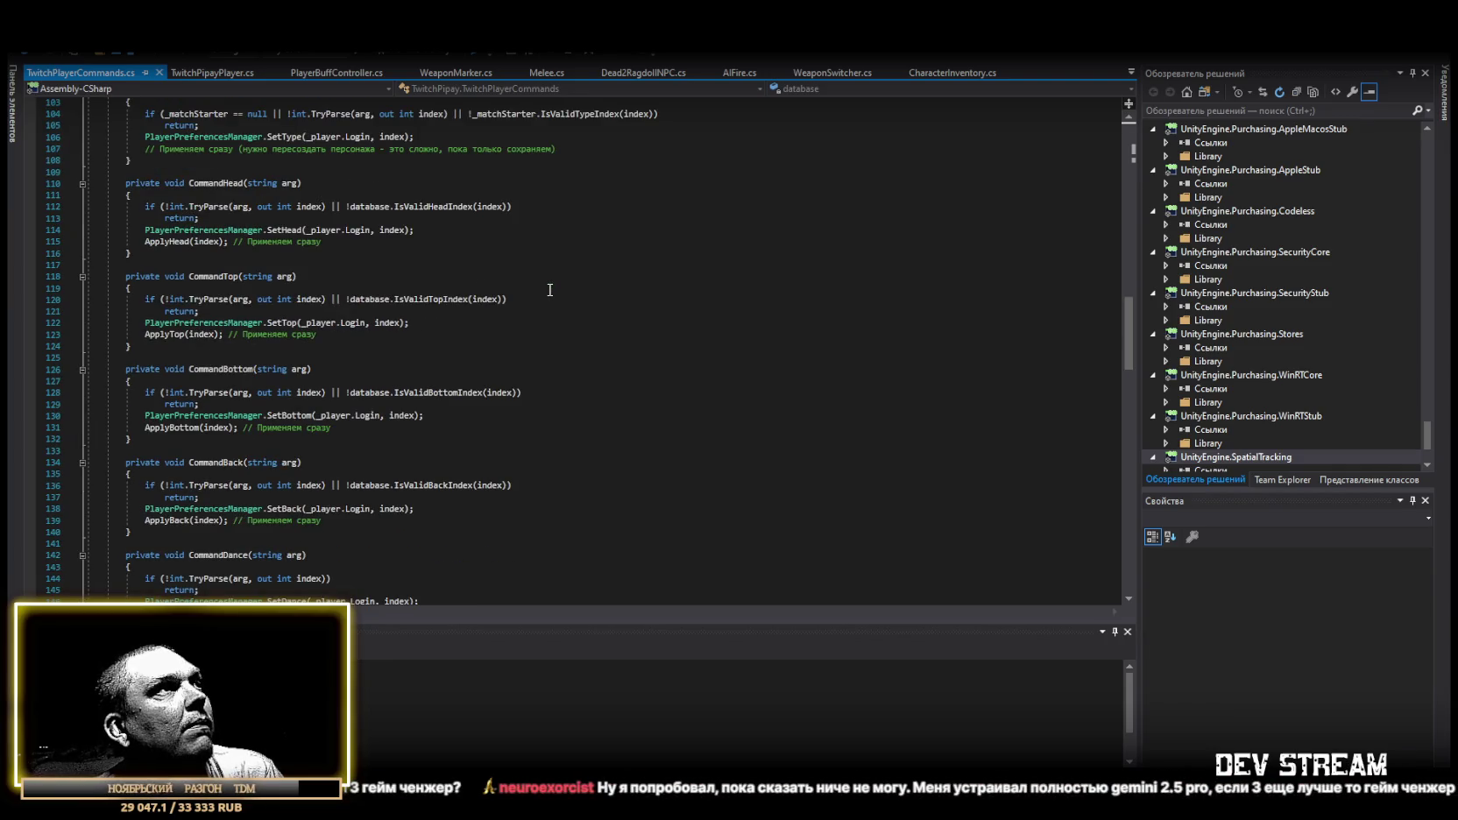
scroll(550, 290, down, 10)
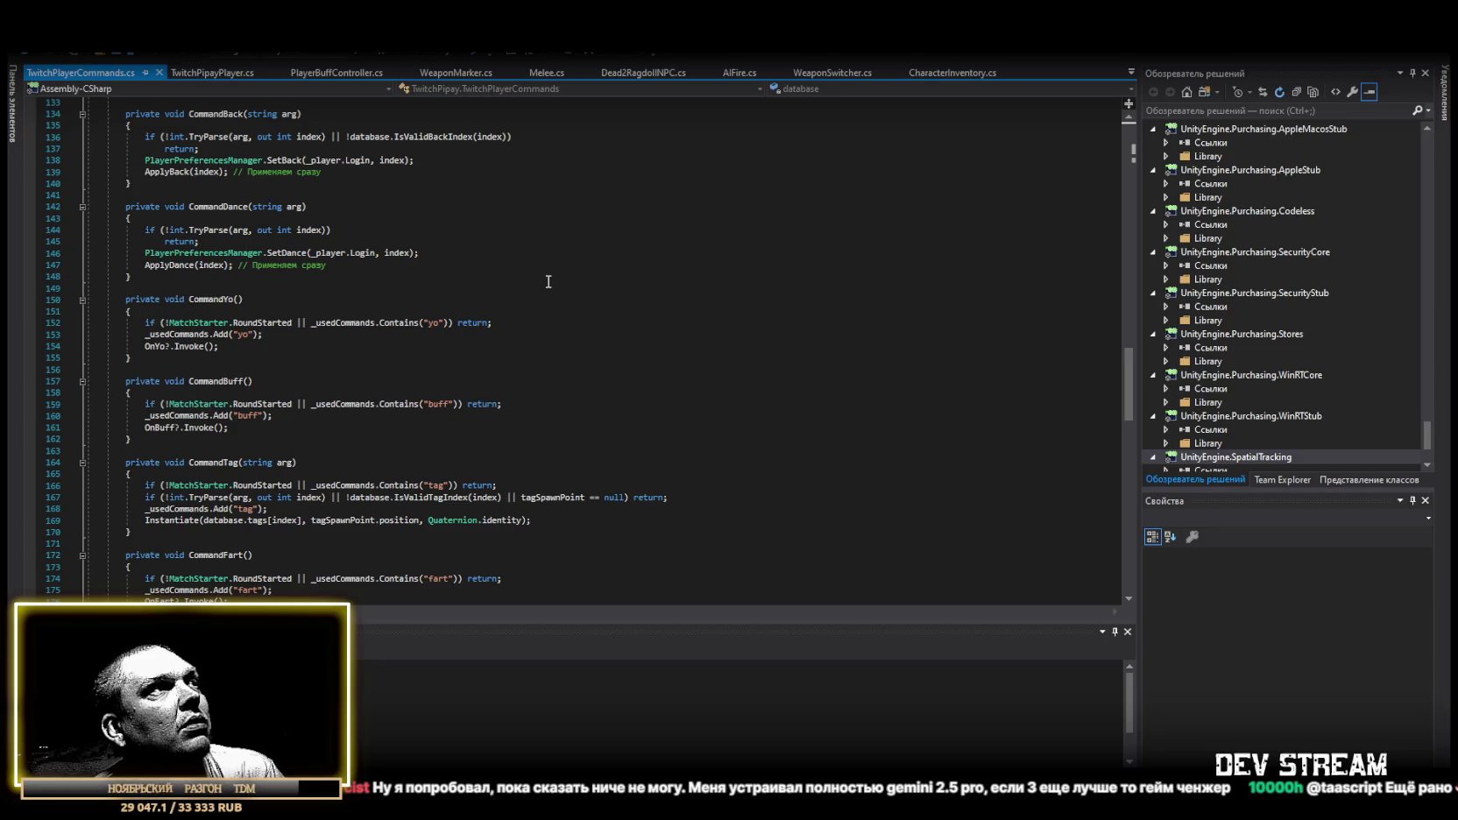
scroll(548, 281, down, 5)
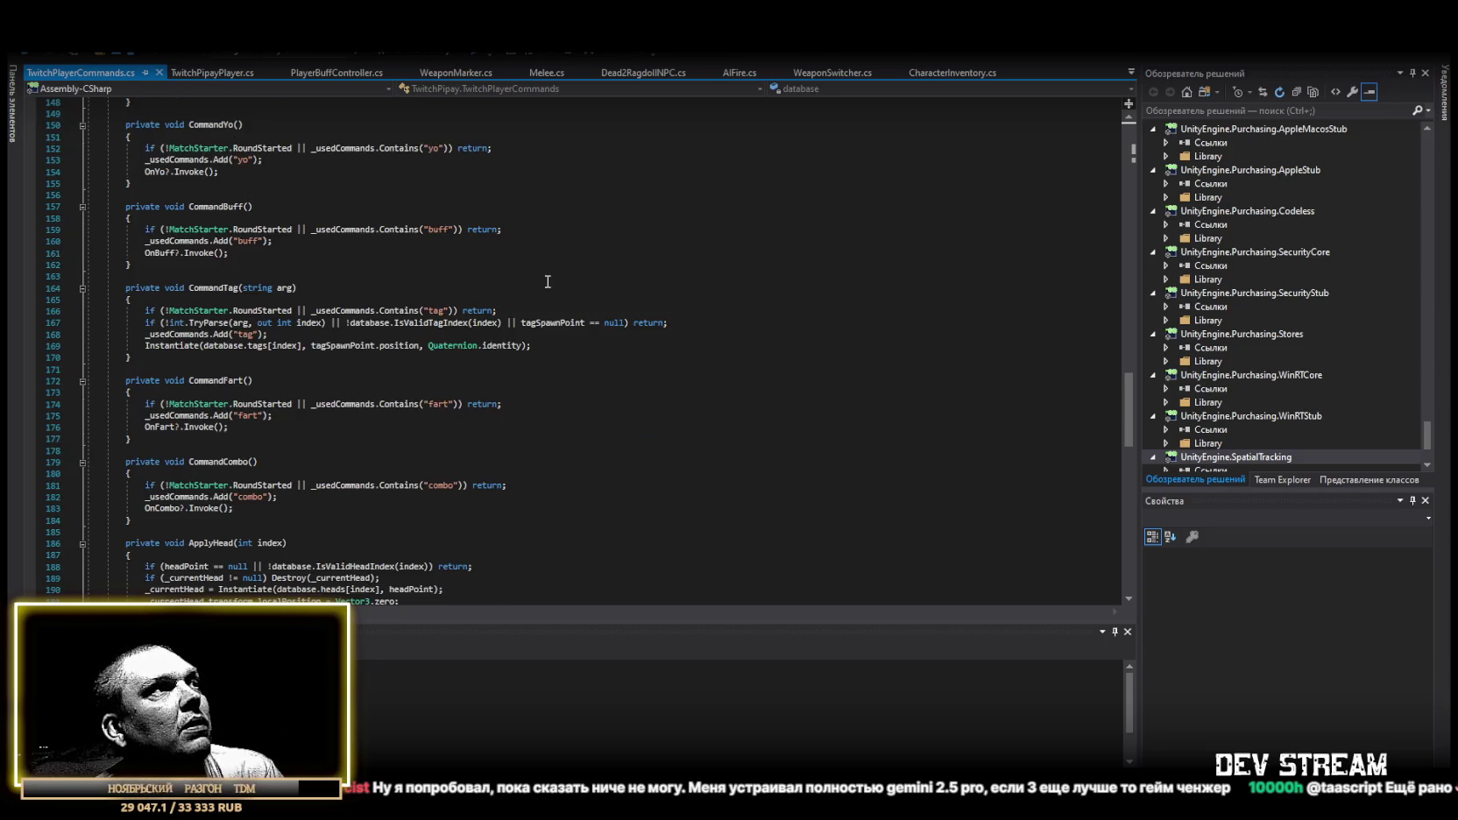
scroll(548, 282, down, 1)
scroll(548, 279, down, 16)
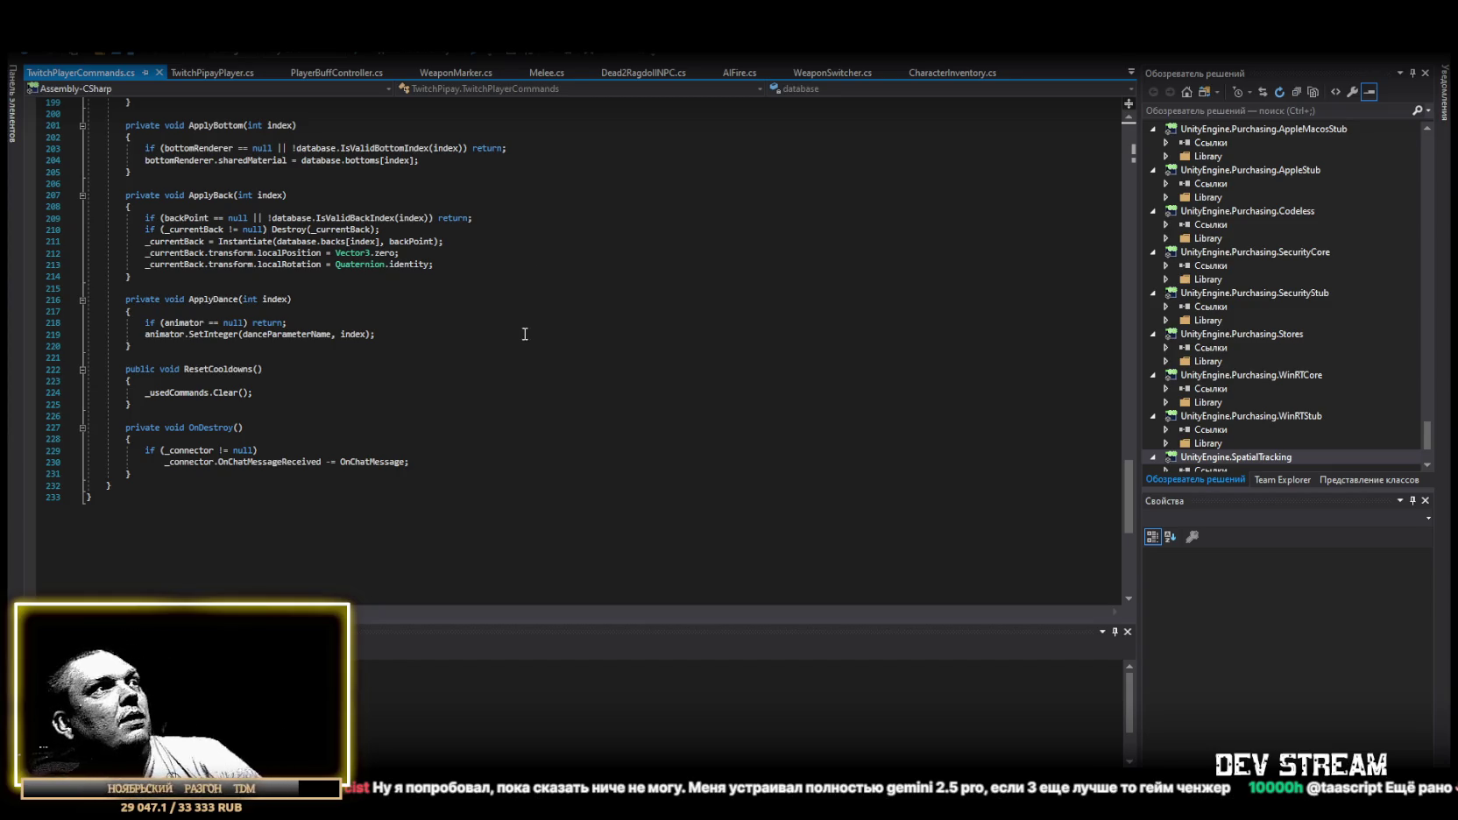
Select all of TwitchPlayerCommands.cs and switch back to the Unity Editor.
key(ctrl+a)
scroll(524, 331, up, 3)
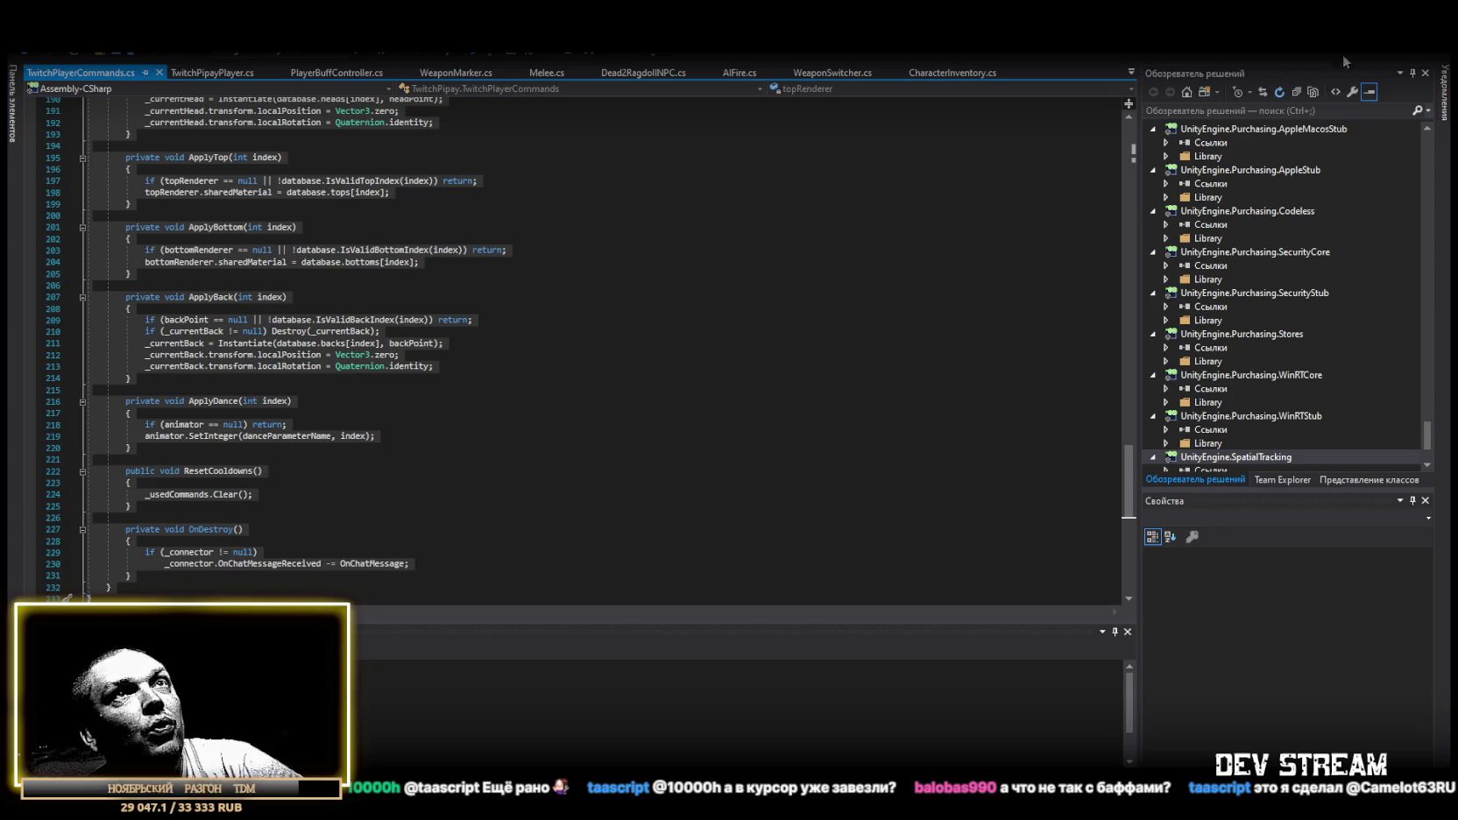
key(alt+Tab)
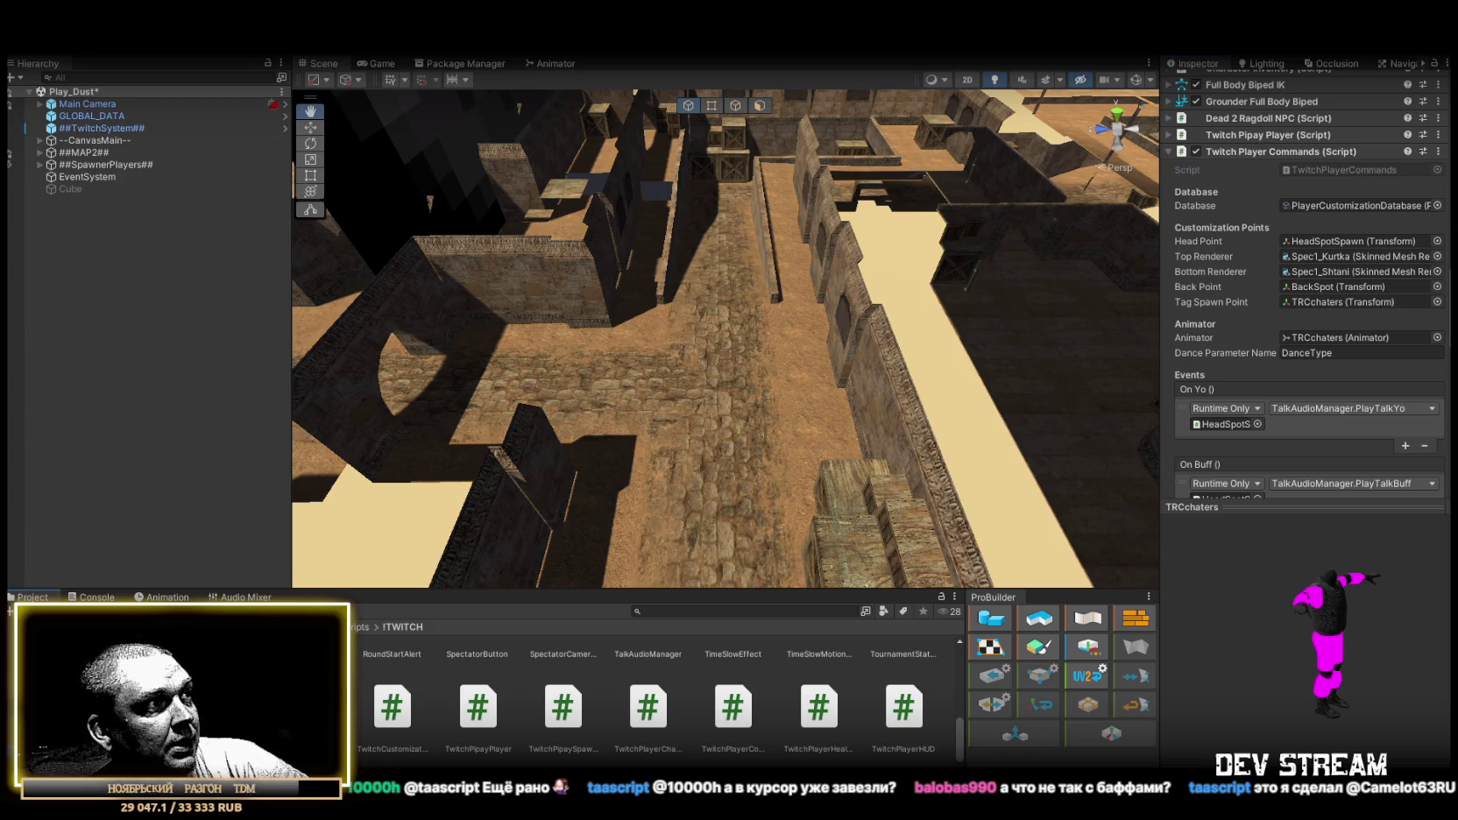
Create a C# script from the Project window's Create menu and name it RandomBuffSystem.
right_click(81, 743)
mouse_move(202, 346)
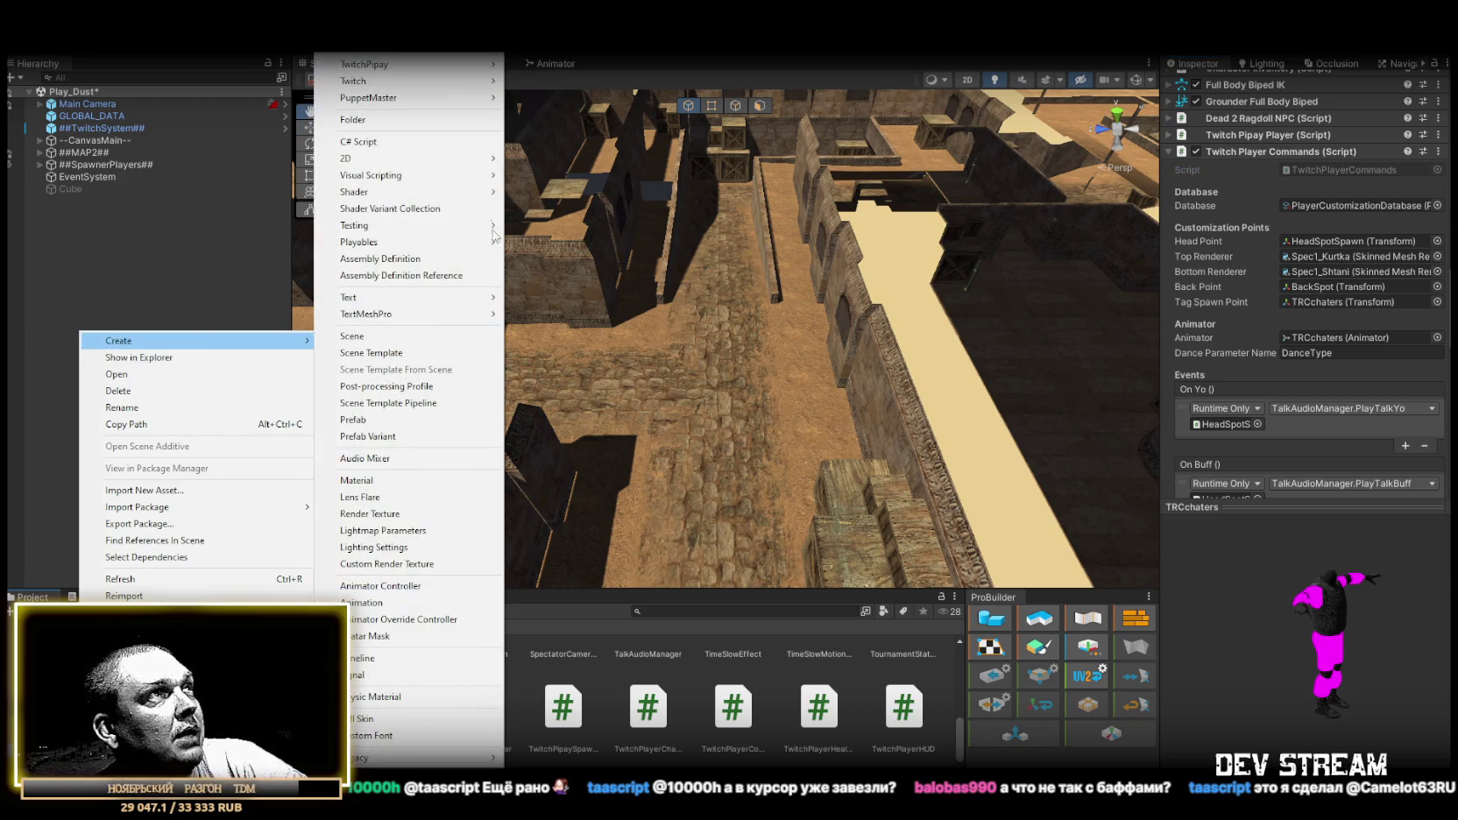
click(359, 141)
text(RandomBuffSystem)
key(Return)
key(Return)
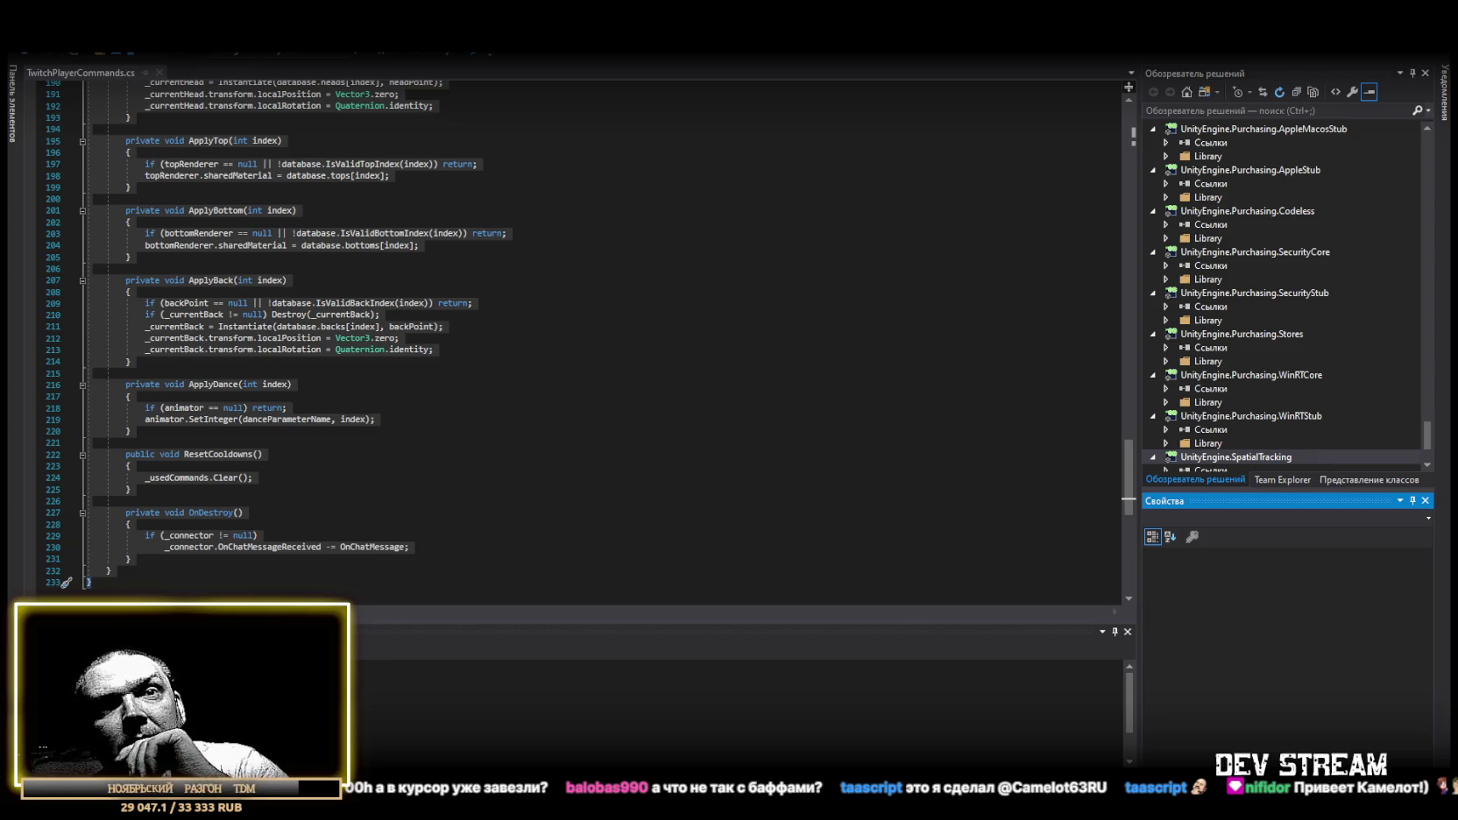
Let Unity compile, then open RandomBuffSystem.cs from the Project window in Visual Studio.
key(alt+Tab)
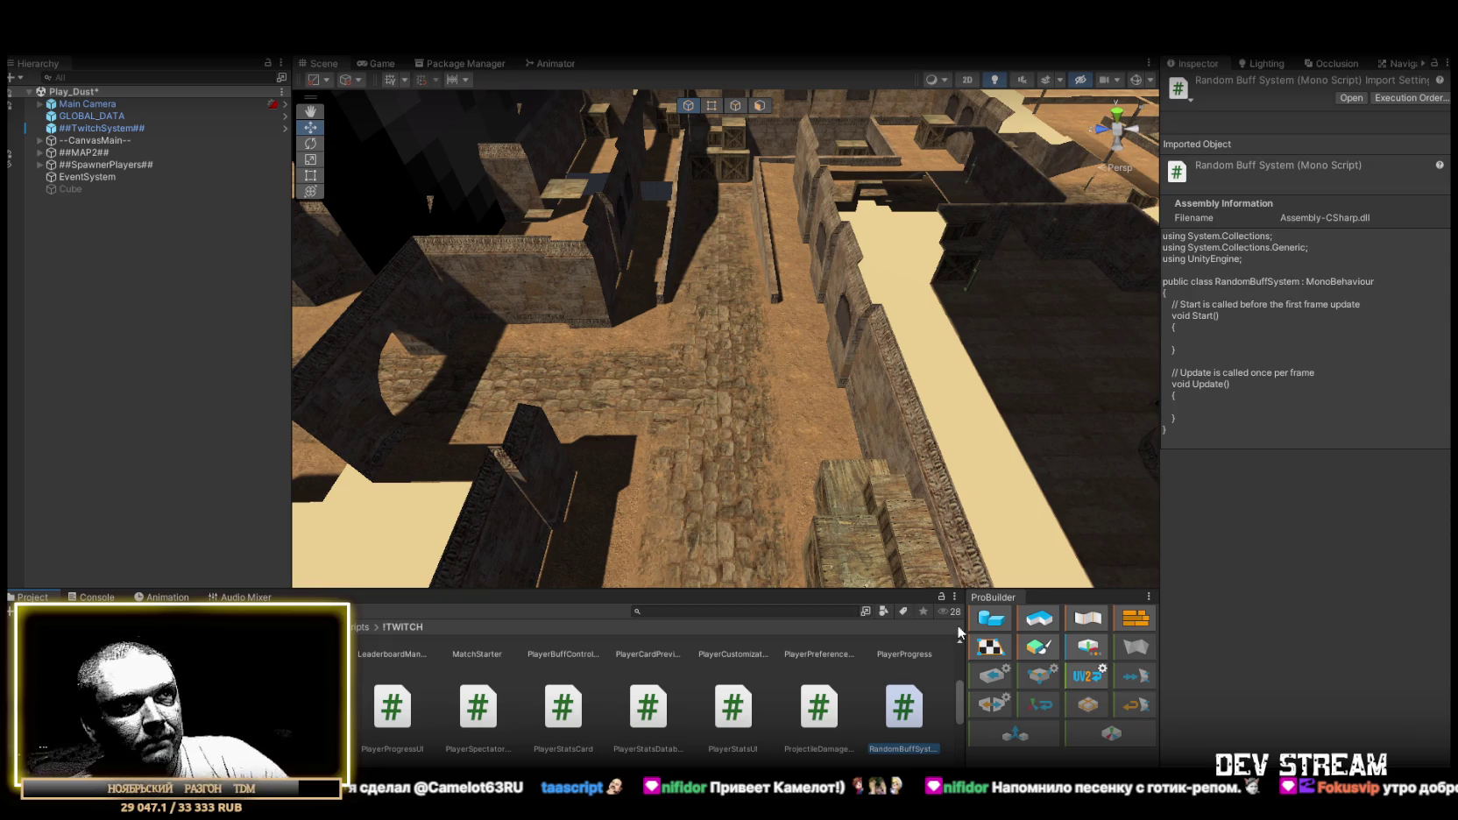
double_click(897, 720)
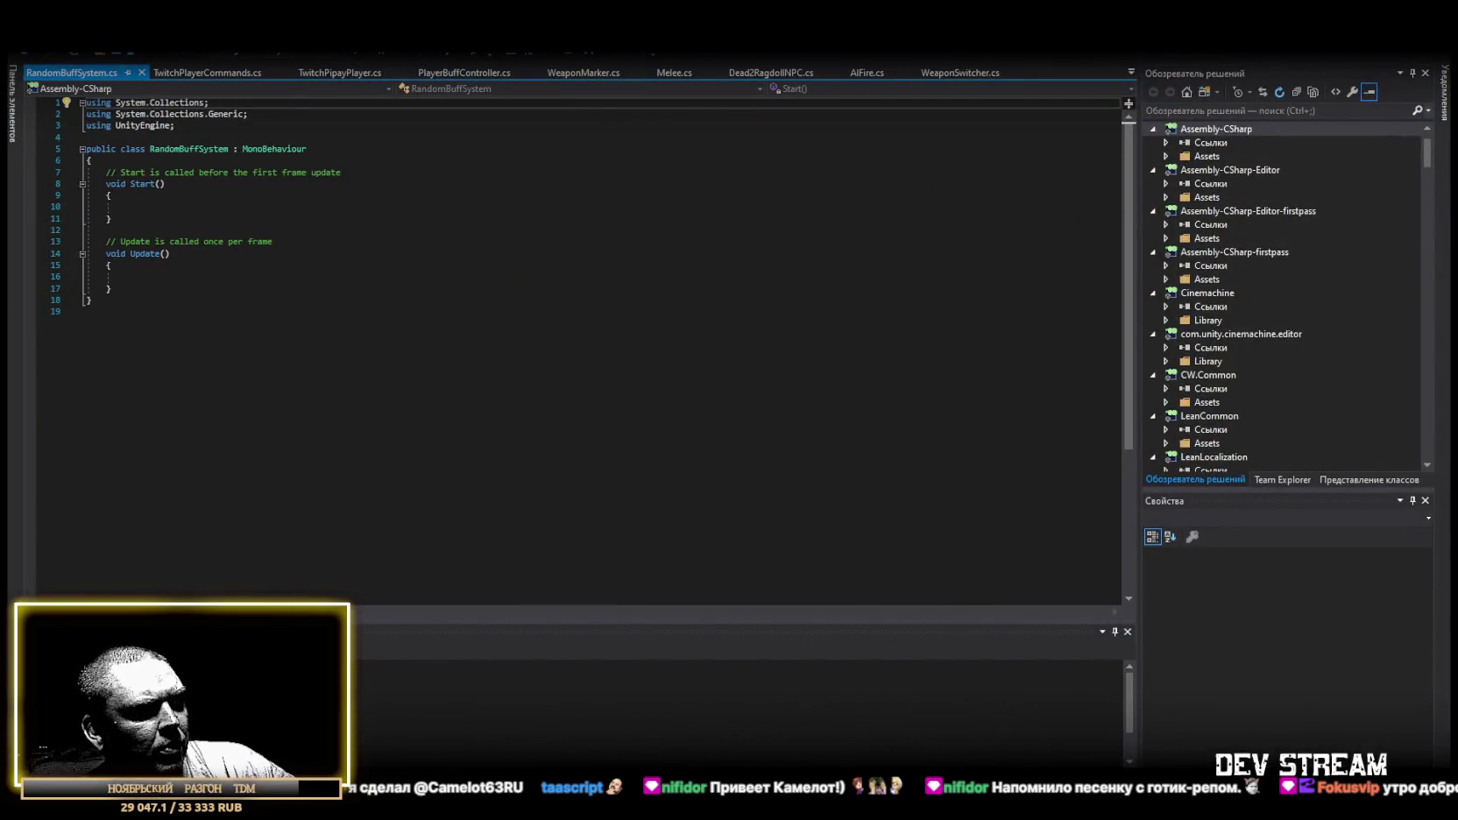
Paste the weighted random buff code over the RandomBuffSystem template, save, and return to Unity.
key(ctrl+a)
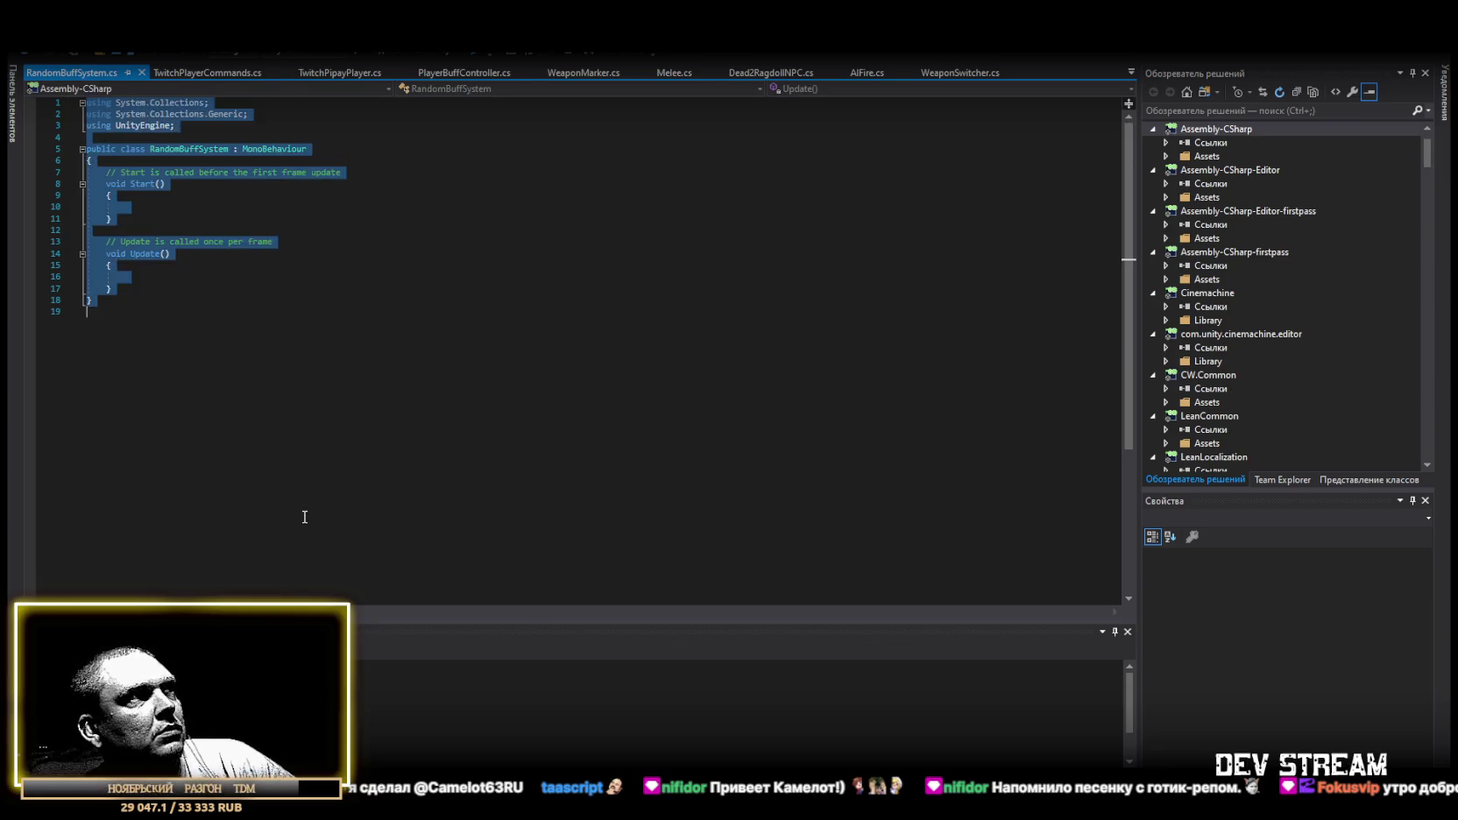
key(ctrl+v)
key(ctrl+s)
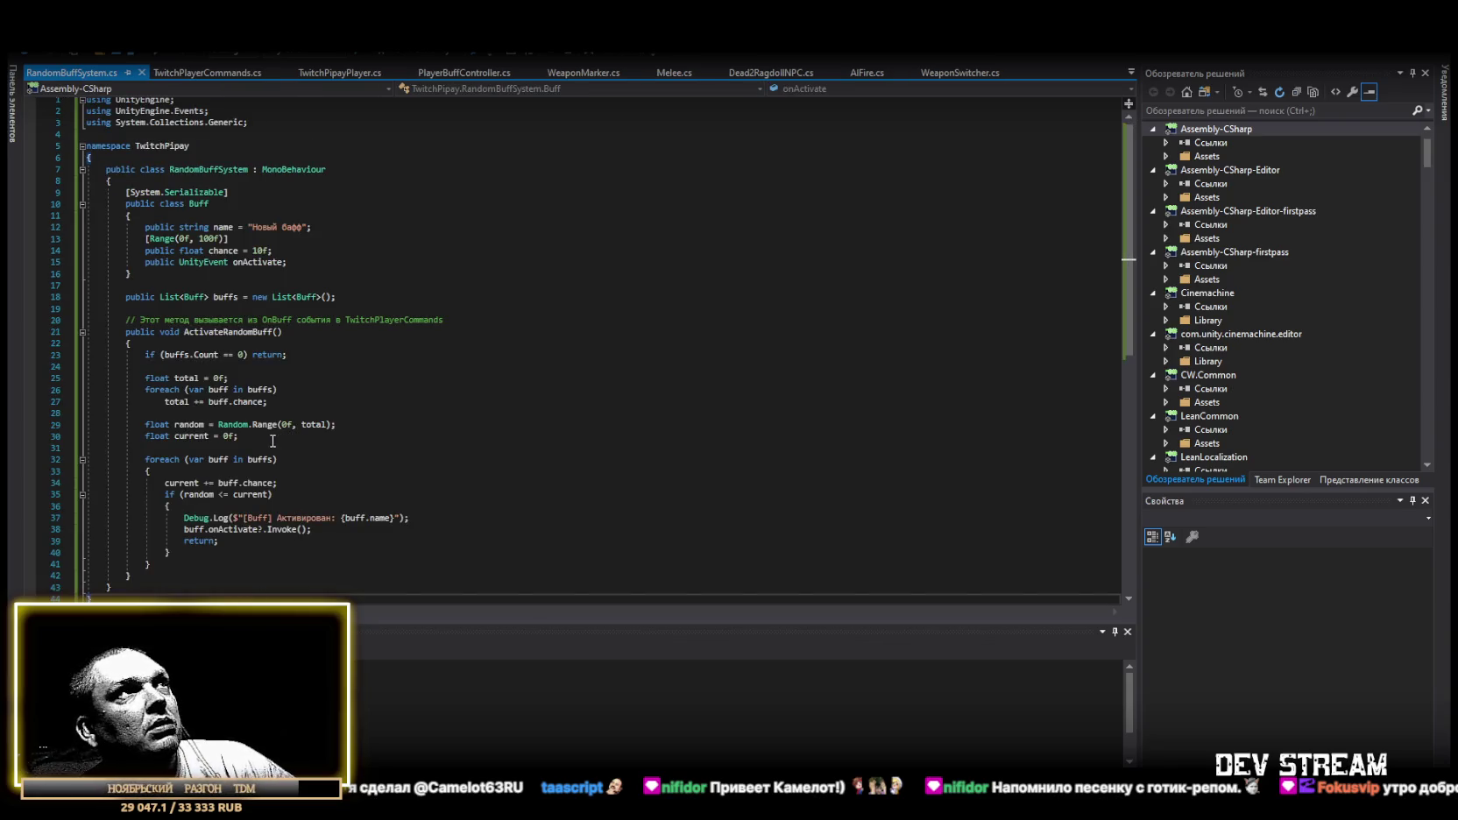
key(alt+Tab)
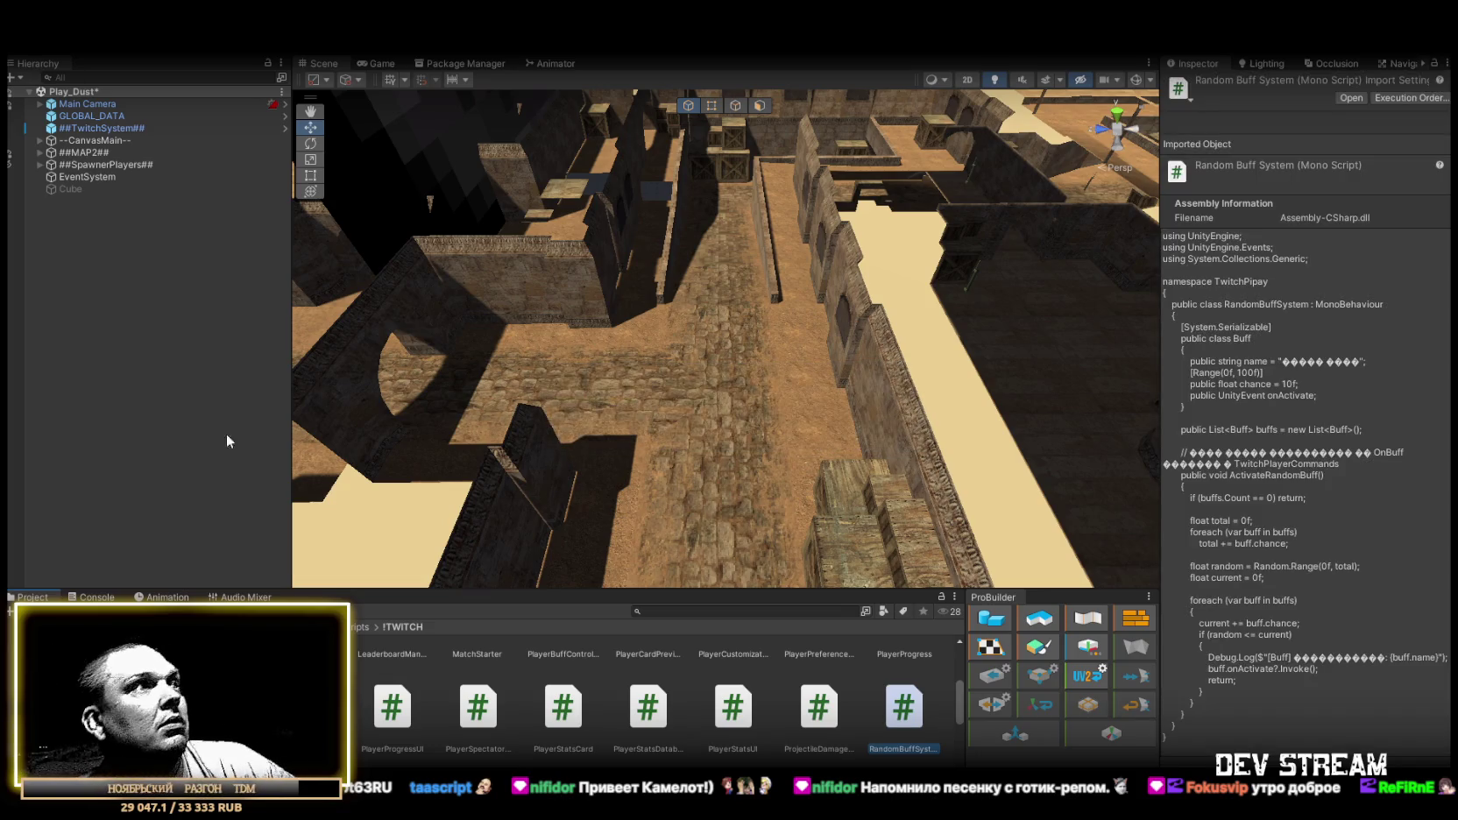
Open the TRCchaters prefab, collapse Character Health, and remove the Player Buff Controller component.
scroll(542, 701, down, 5)
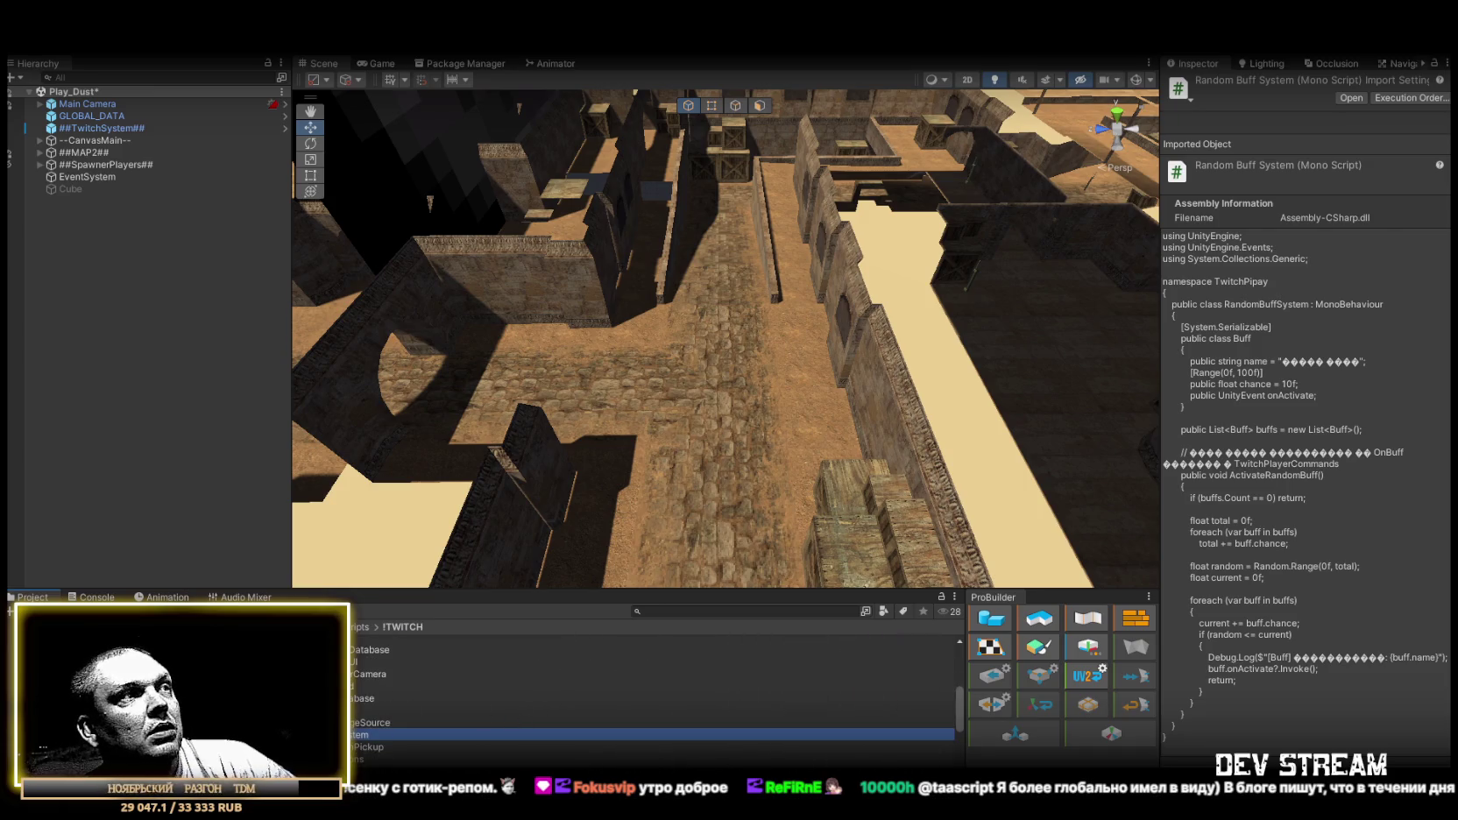
scroll(653, 701, up, 3)
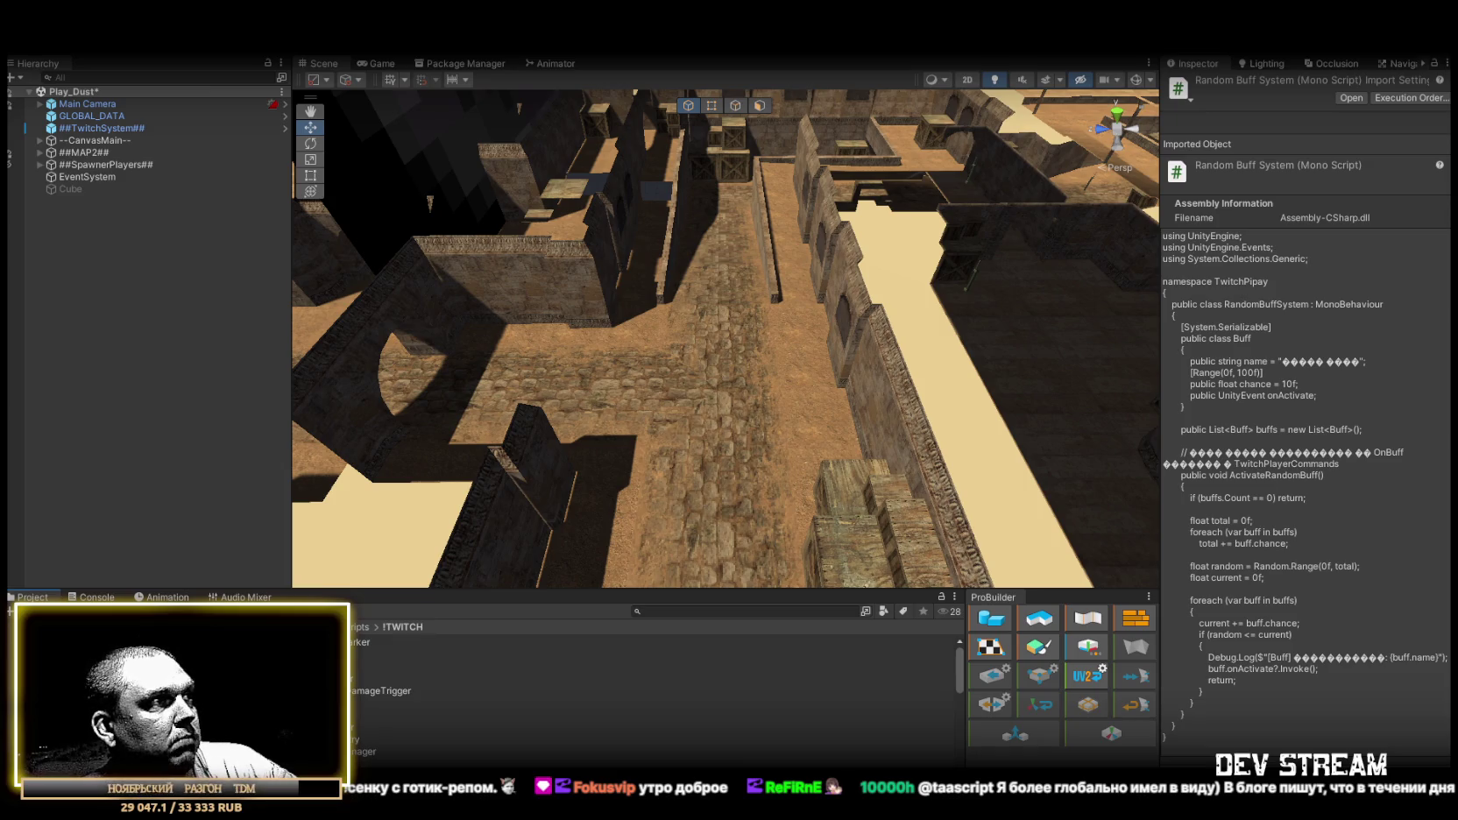
double_click(395, 642)
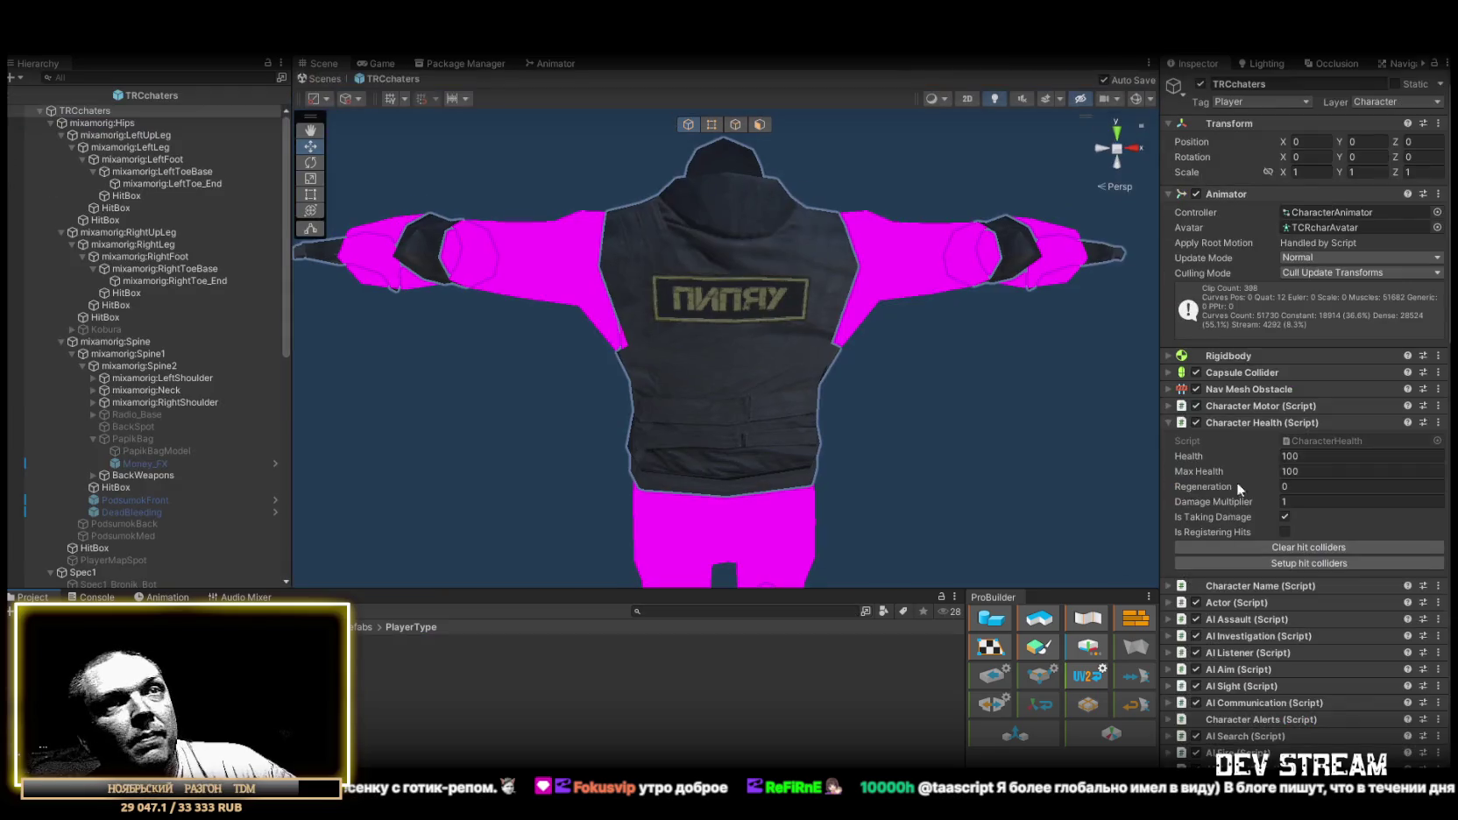
click(1168, 423)
scroll(1224, 483, down, 15)
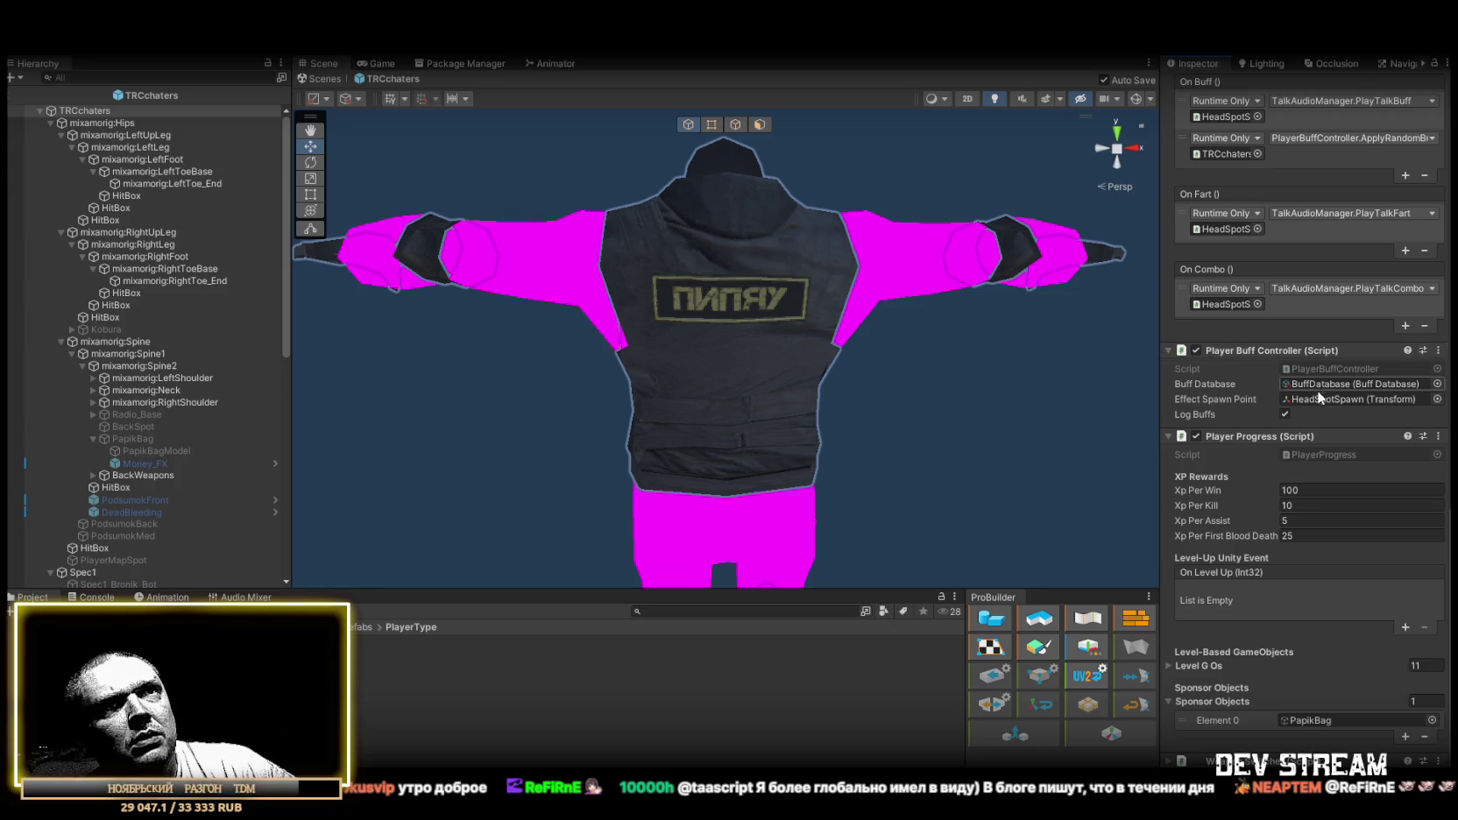
click(1438, 350)
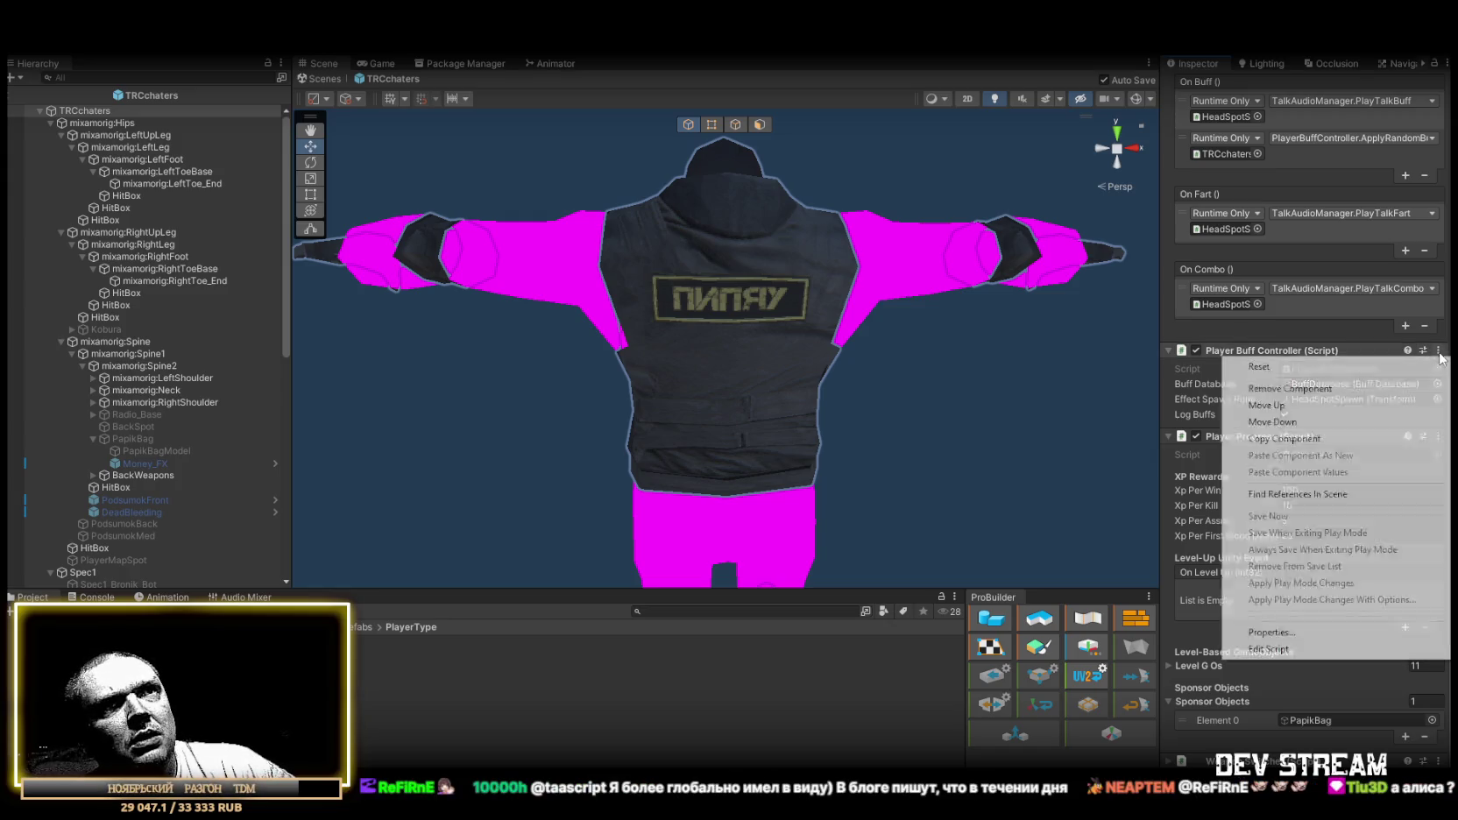
click(1356, 389)
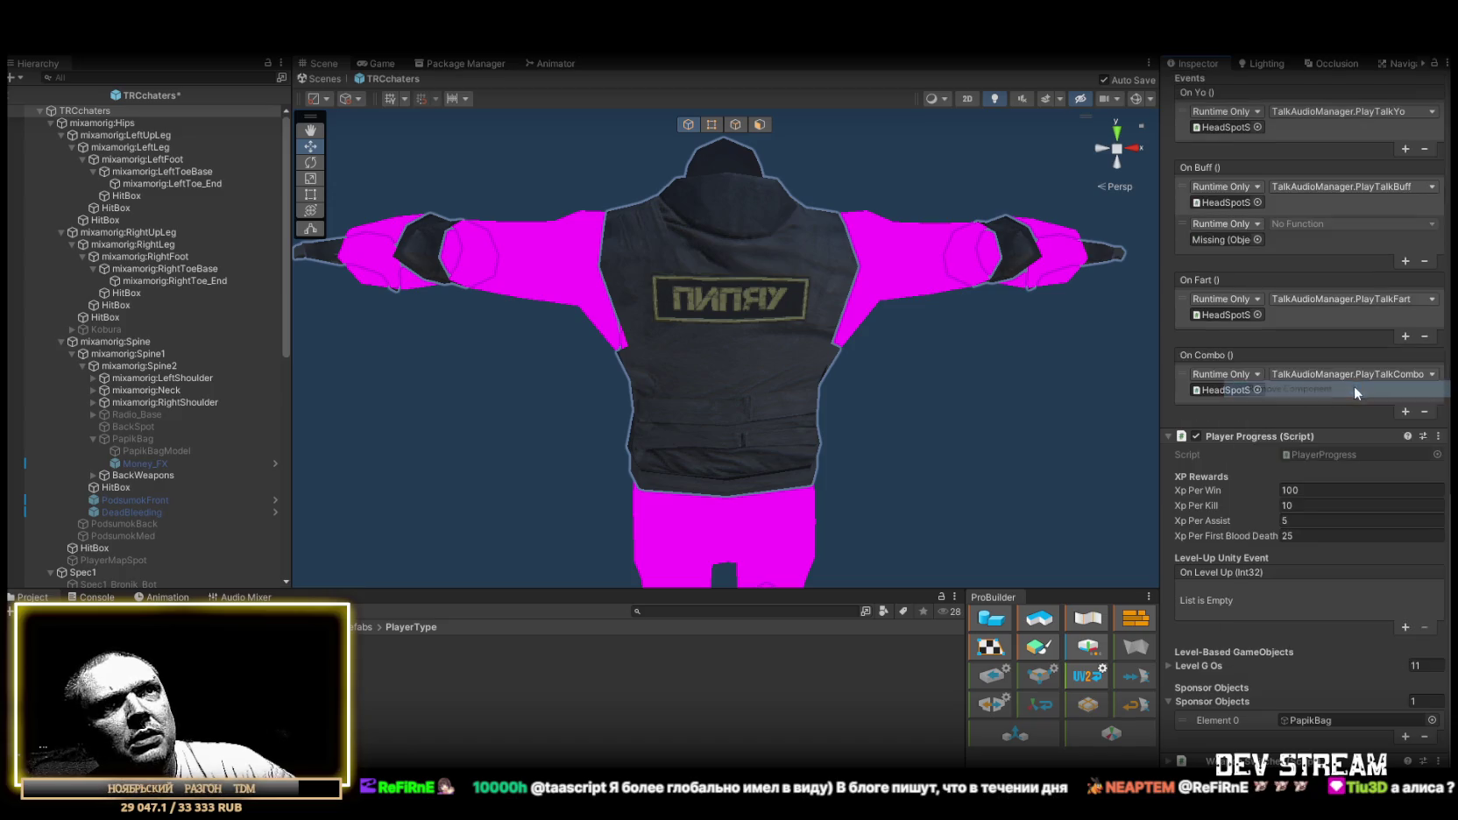
Collapse Player Progress and Twitch Player Commands, then search Add Component for 'alerbuf'.
click(1166, 435)
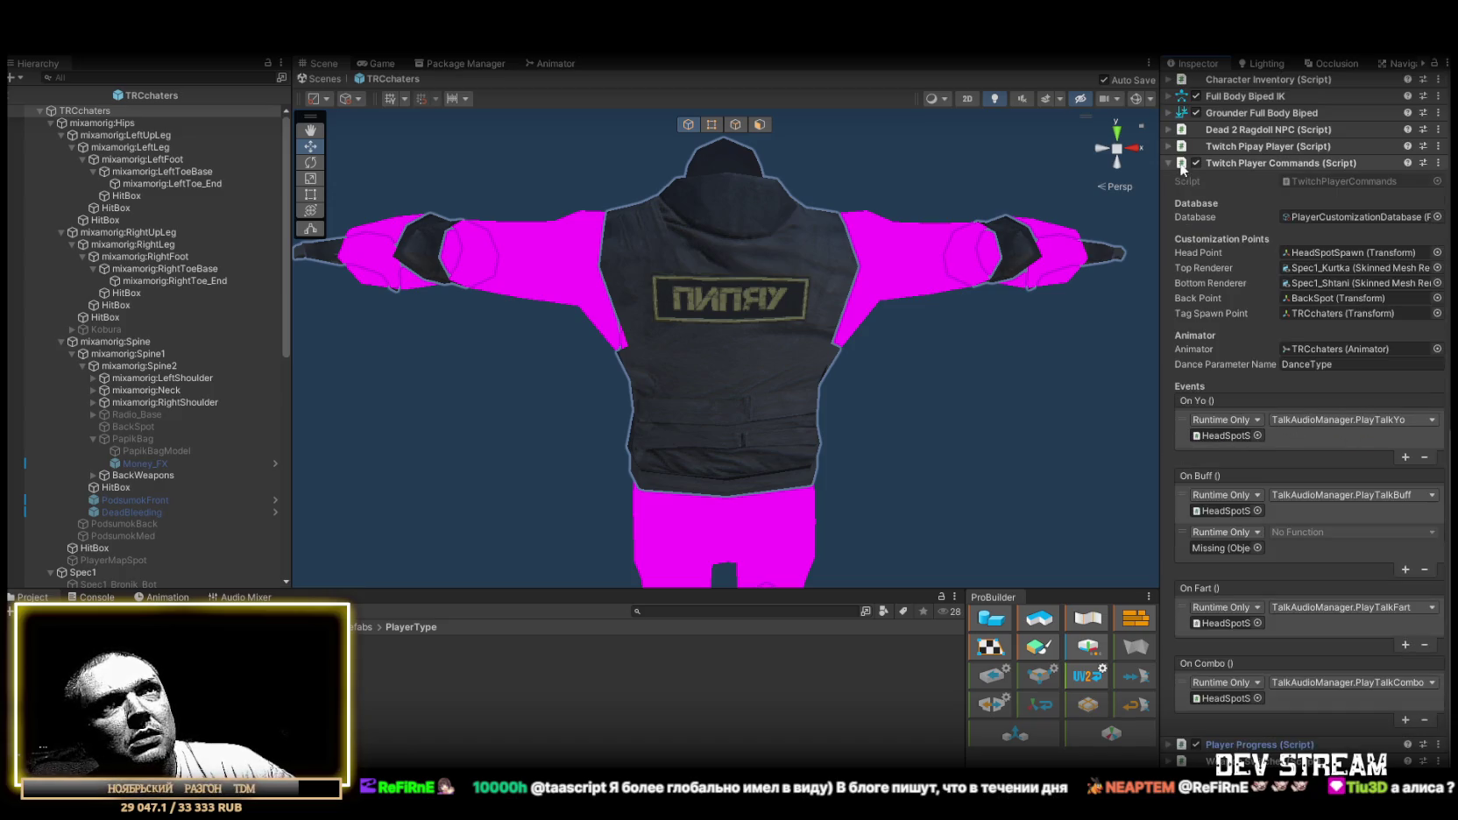
click(1165, 160)
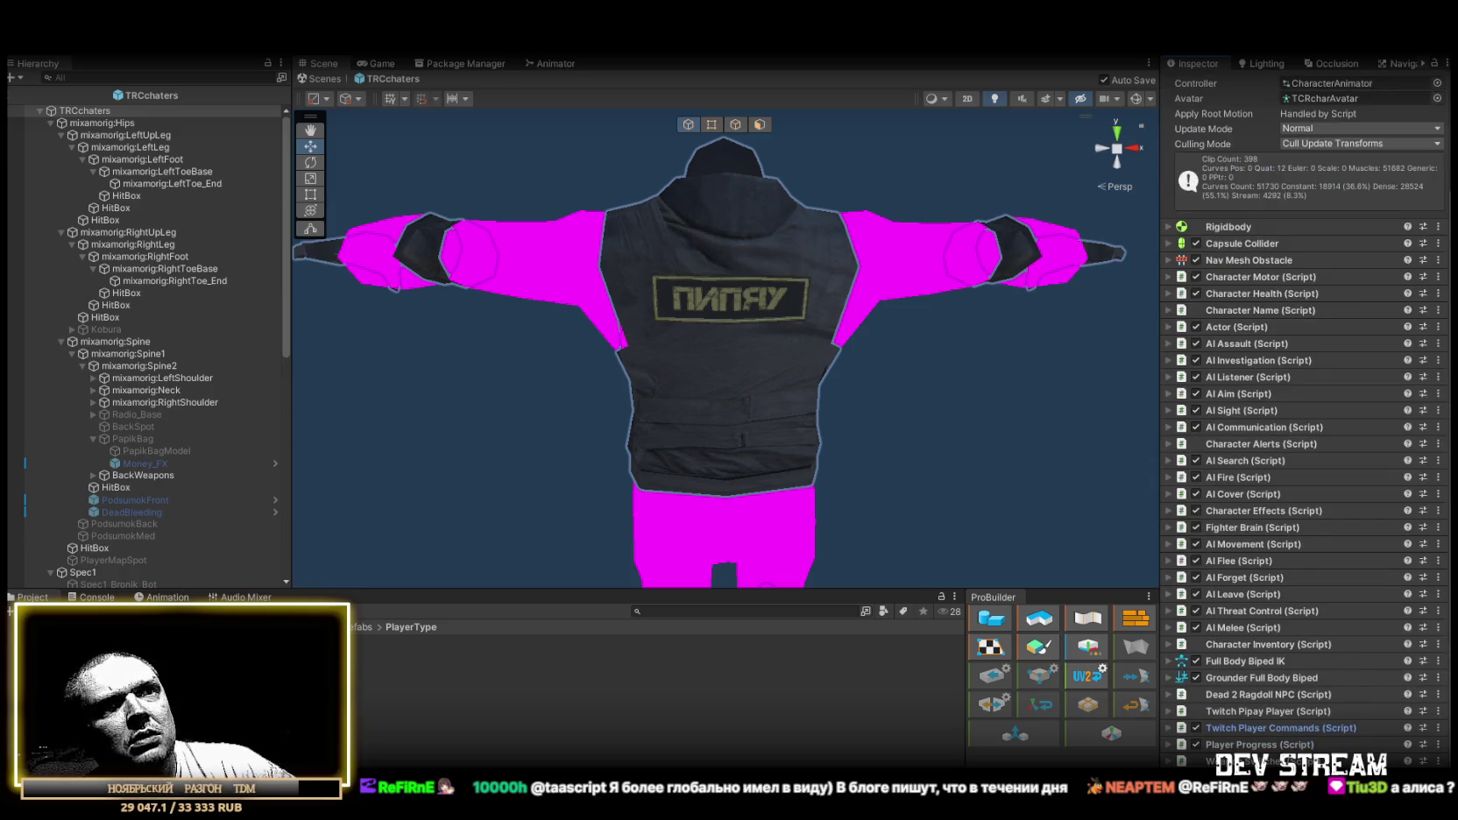
click(1303, 780)
text(aler)
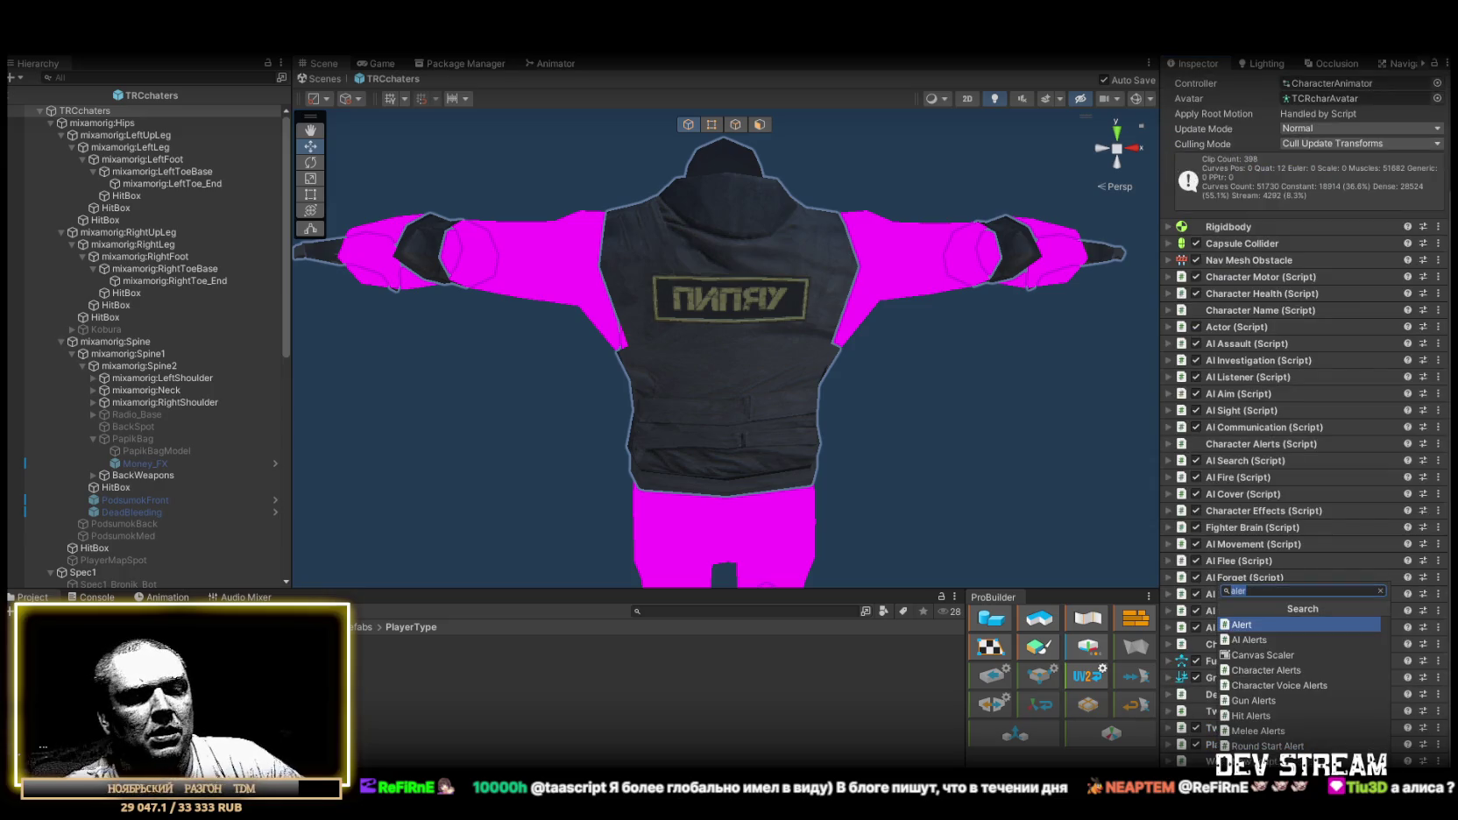
text(buffs)
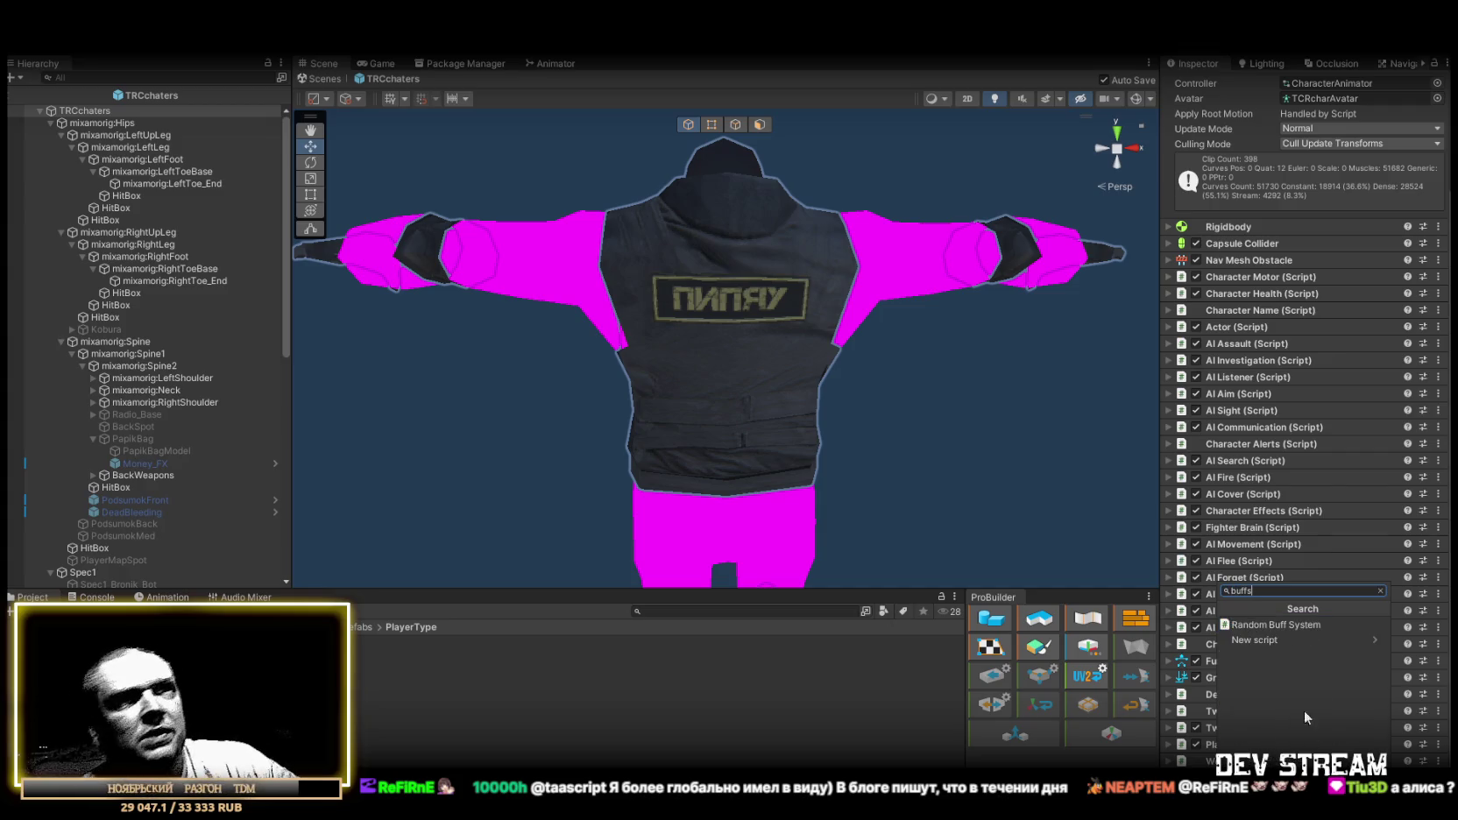
Add a Random Buff System component with its Buffs list set to 2, expanding both elements.
click(1267, 624)
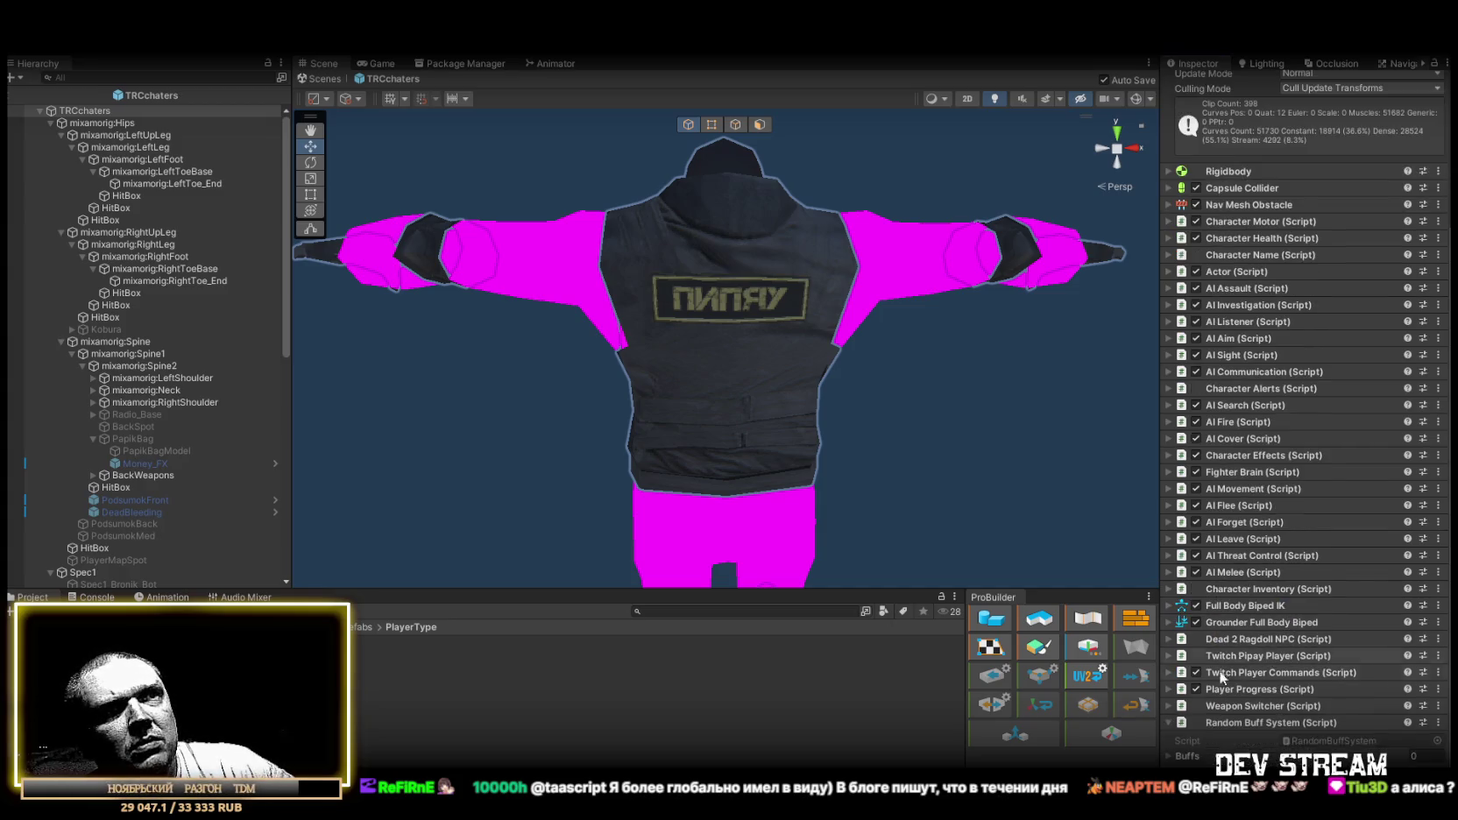
scroll(1391, 692, down, 1)
click(1424, 717)
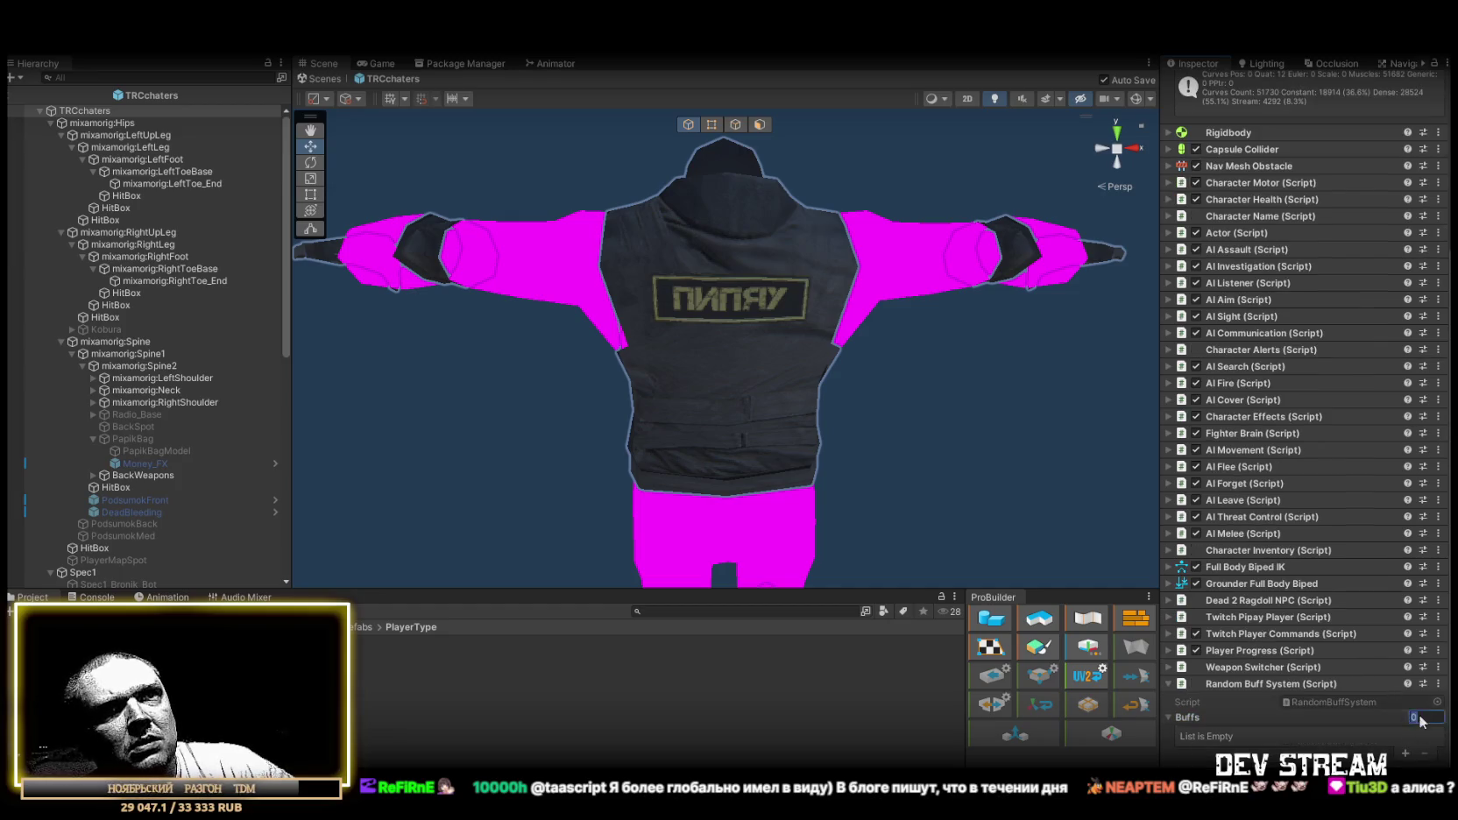
text(2)
key(Return)
click(1194, 736)
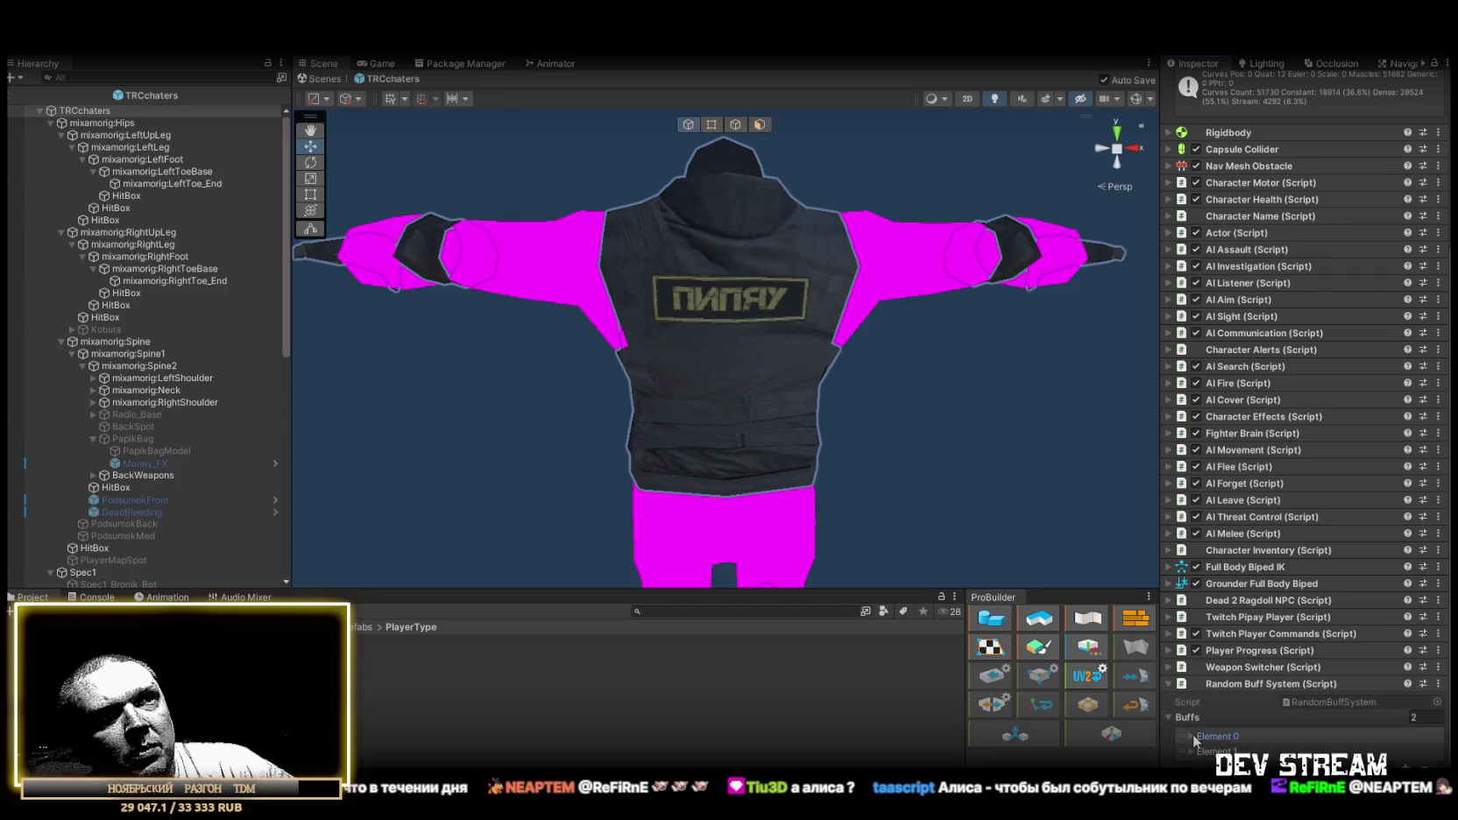
scroll(1204, 738, down, 3)
click(1194, 737)
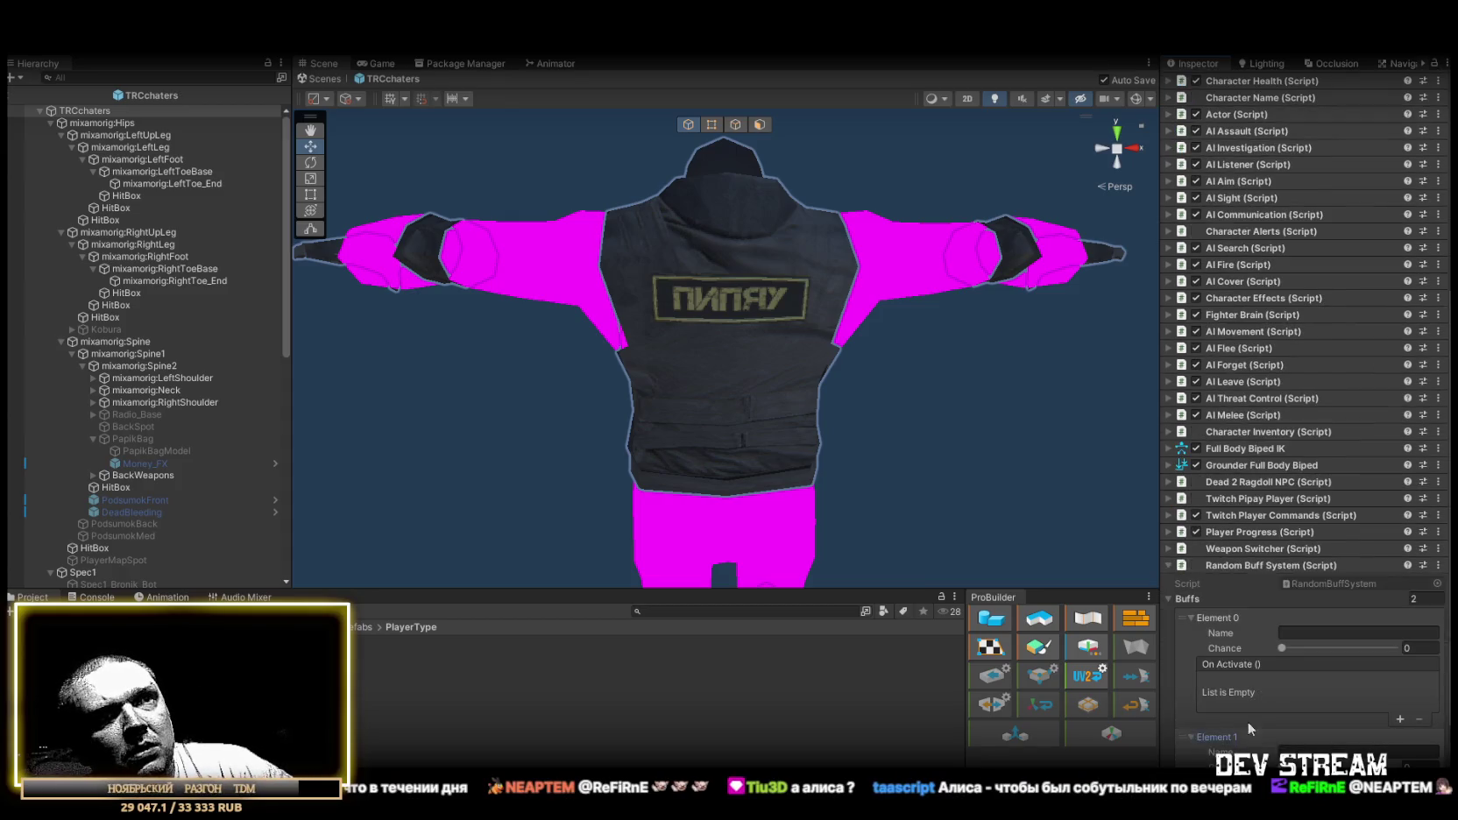
scroll(1248, 722, down, 3)
Clear a mistyped first buff name and collapse the Player Progress component.
click(1315, 528)
text([eq)
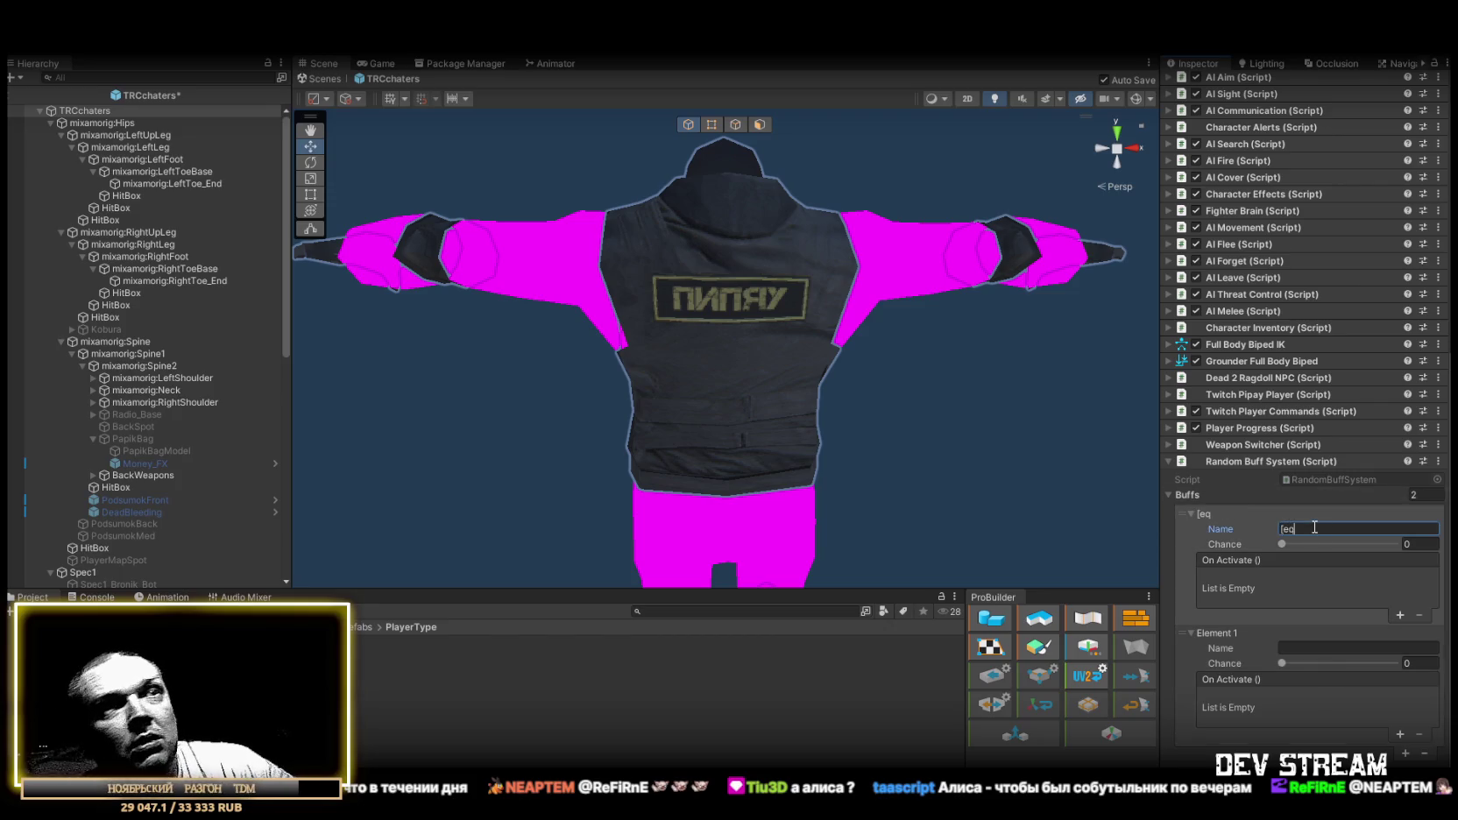
key(BackSpace)
key(BackSpace)
key(BackSpace)
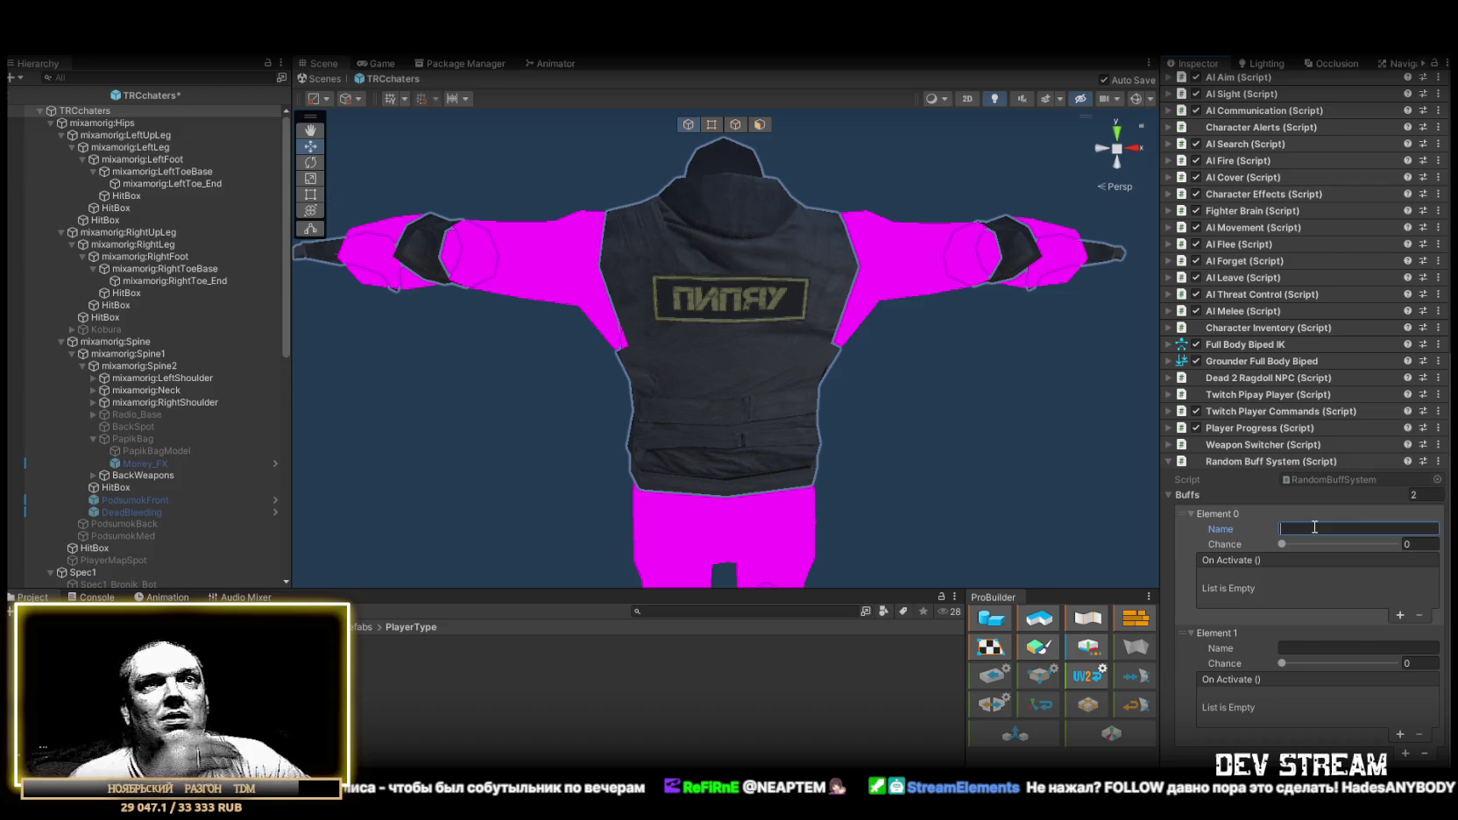
drag(1230, 461, 1249, 419)
click(1176, 750)
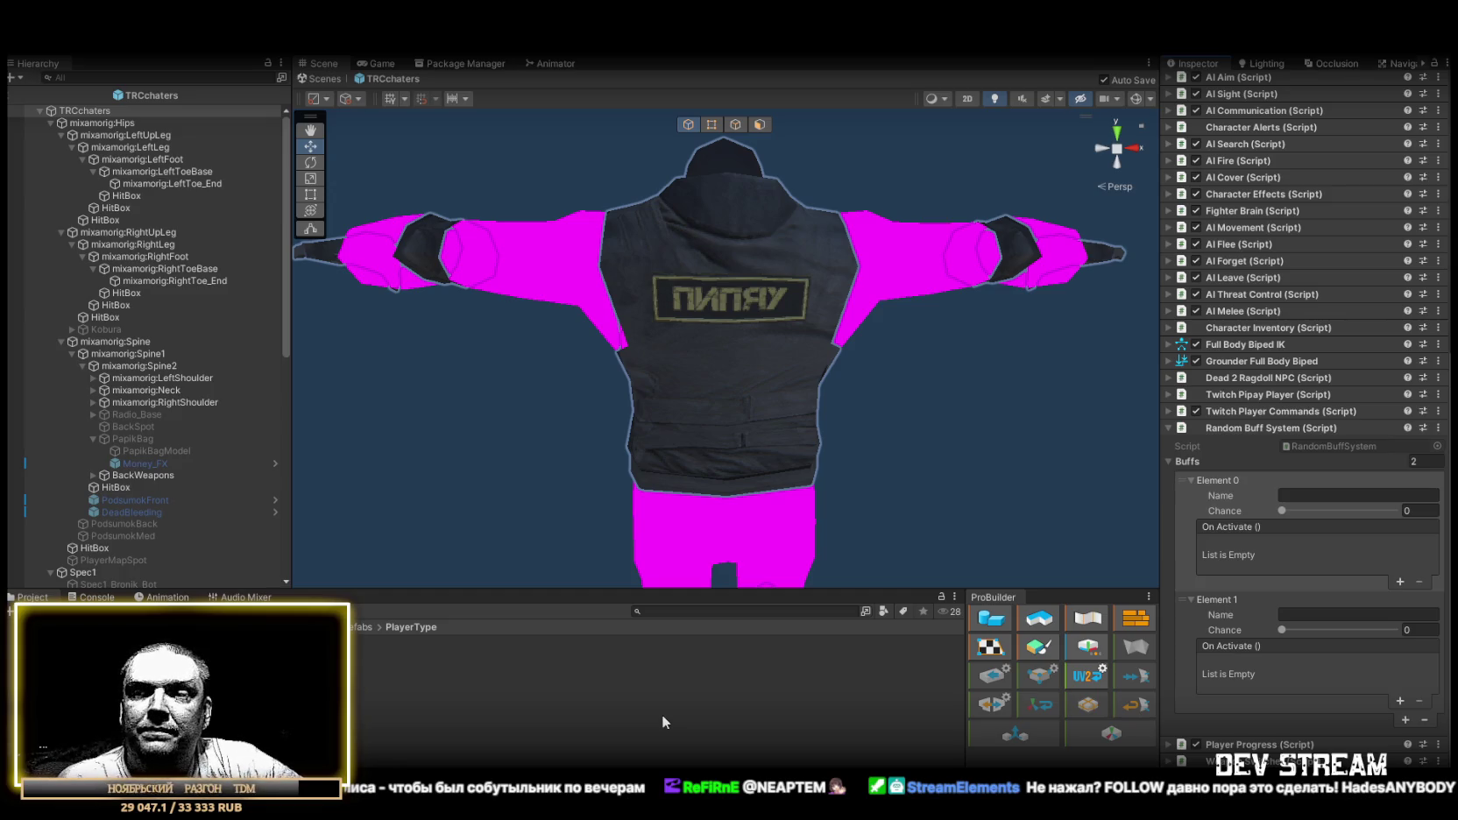
Browse the TRCchaters hierarchy, inspecting the DeadOff object's children.
click(40, 111)
click(39, 110)
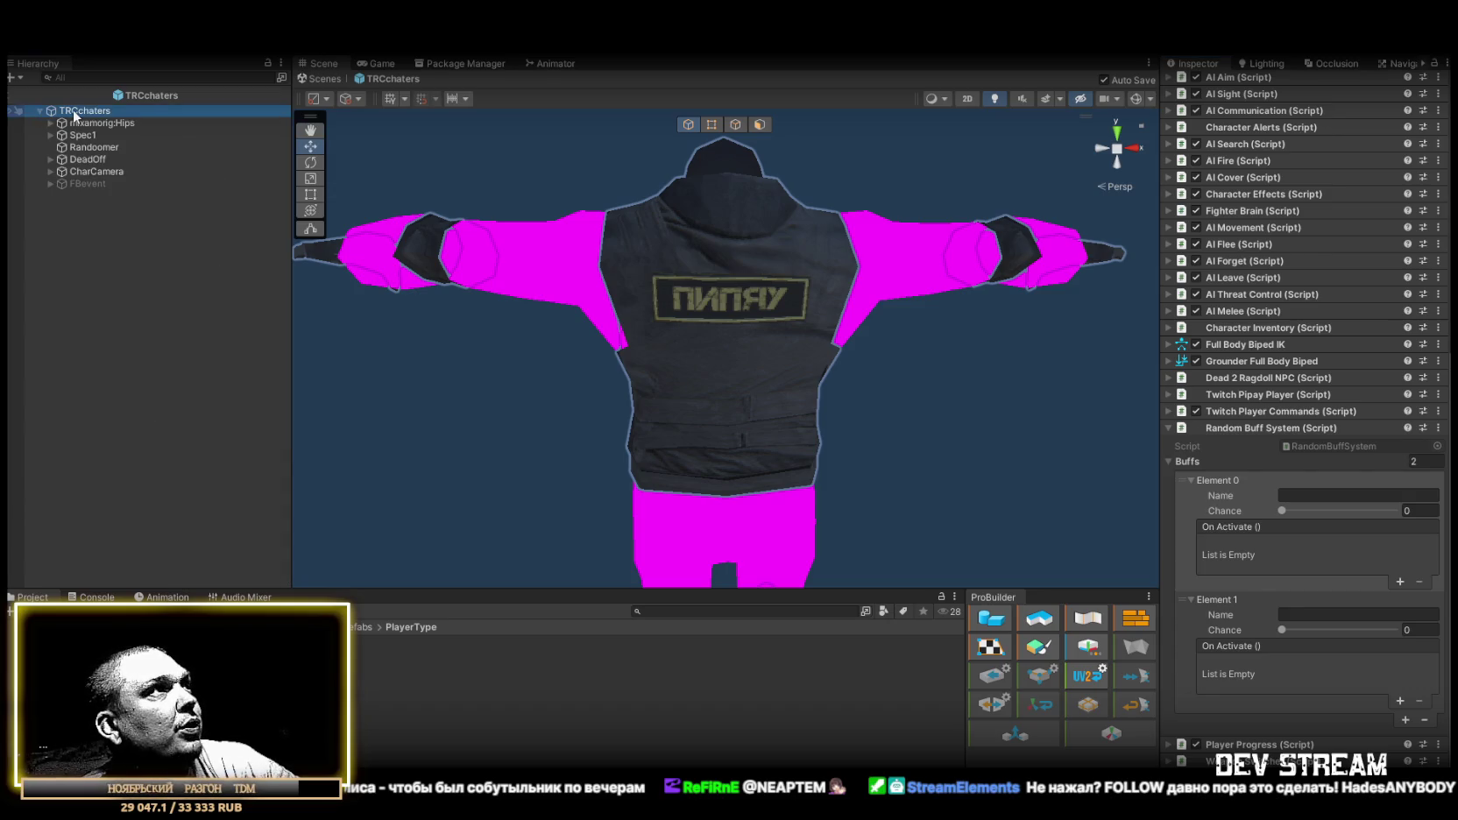
click(79, 160)
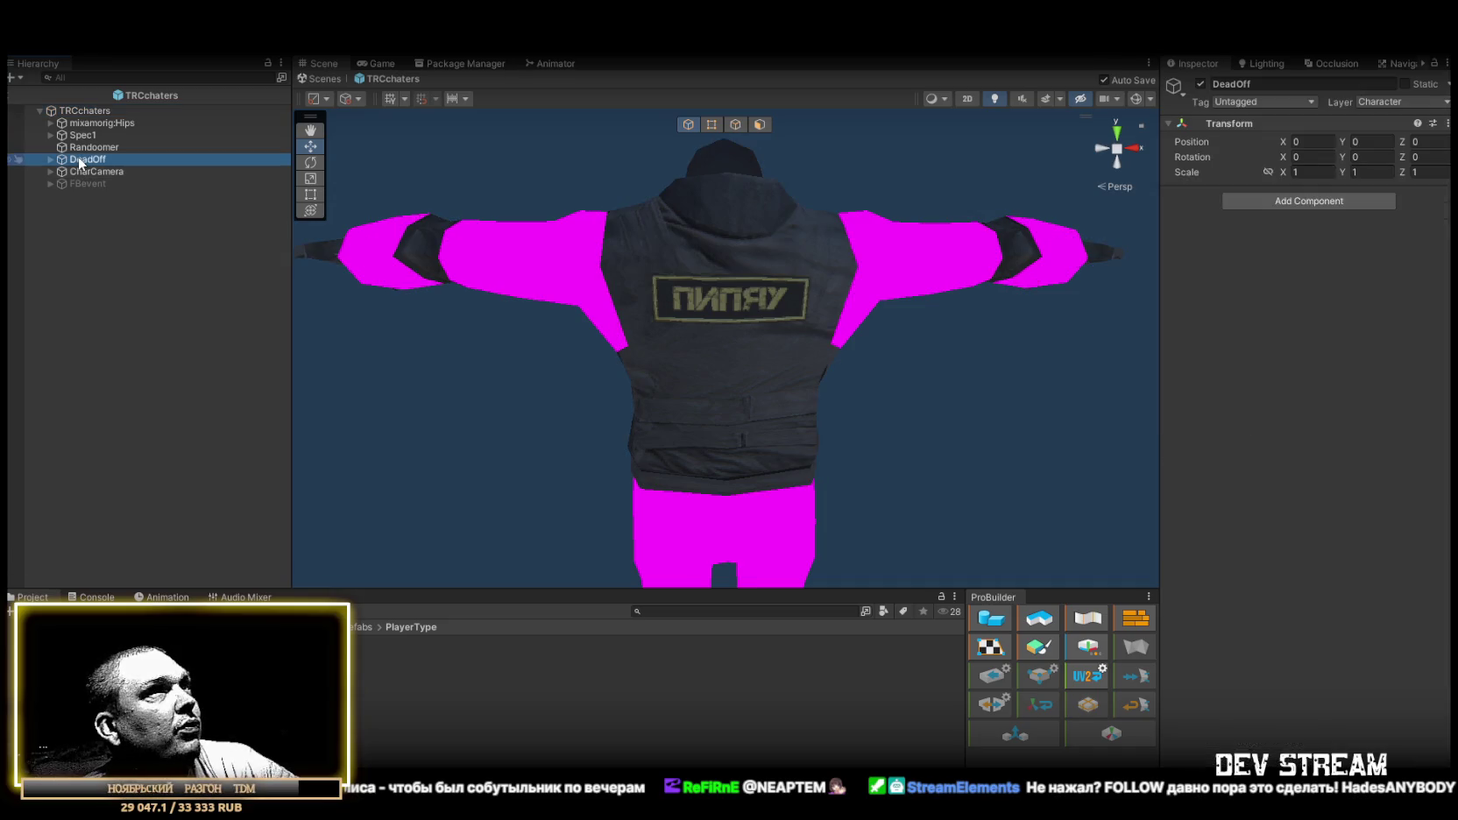
click(49, 159)
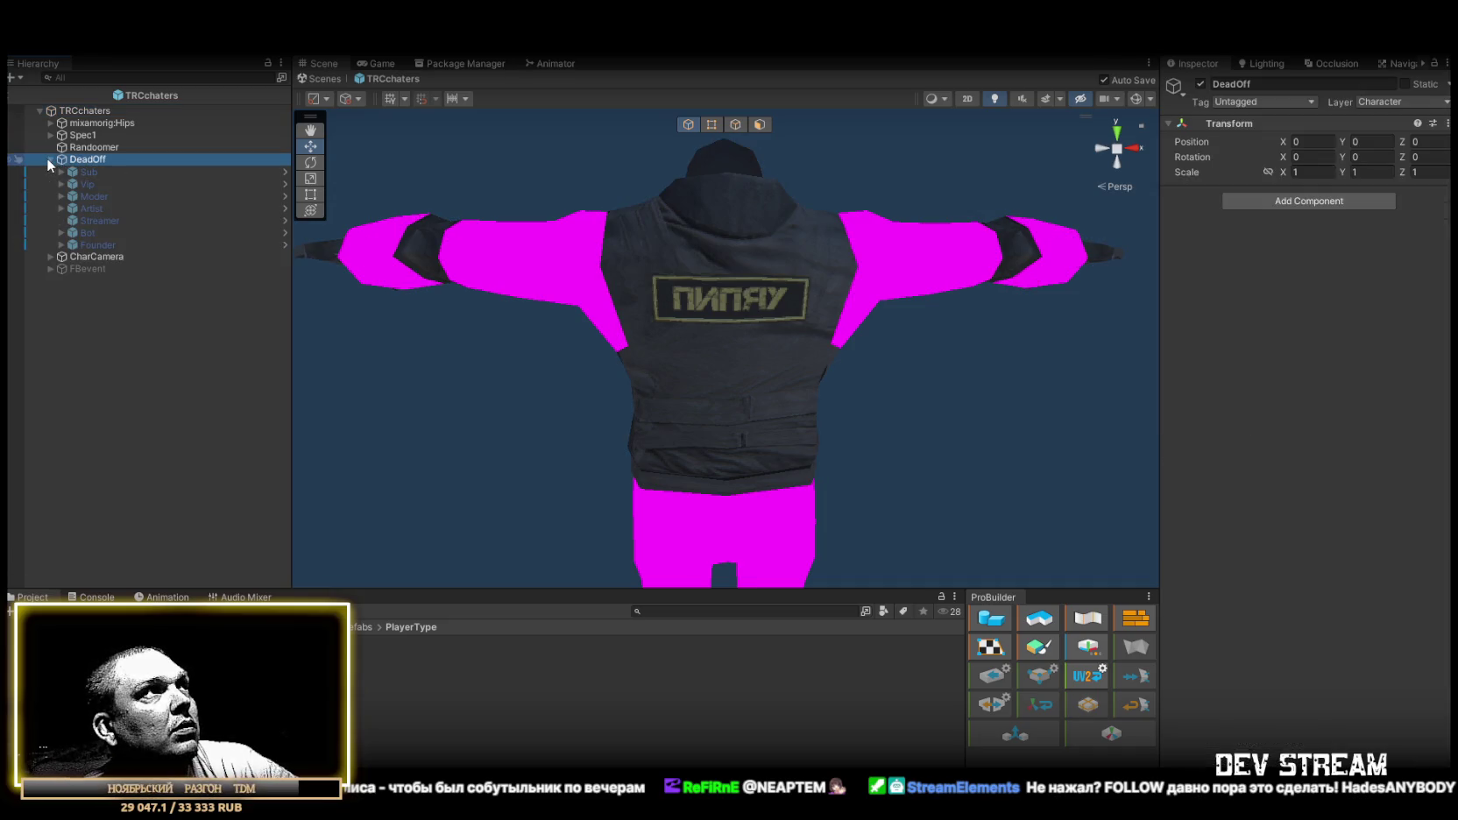
click(48, 160)
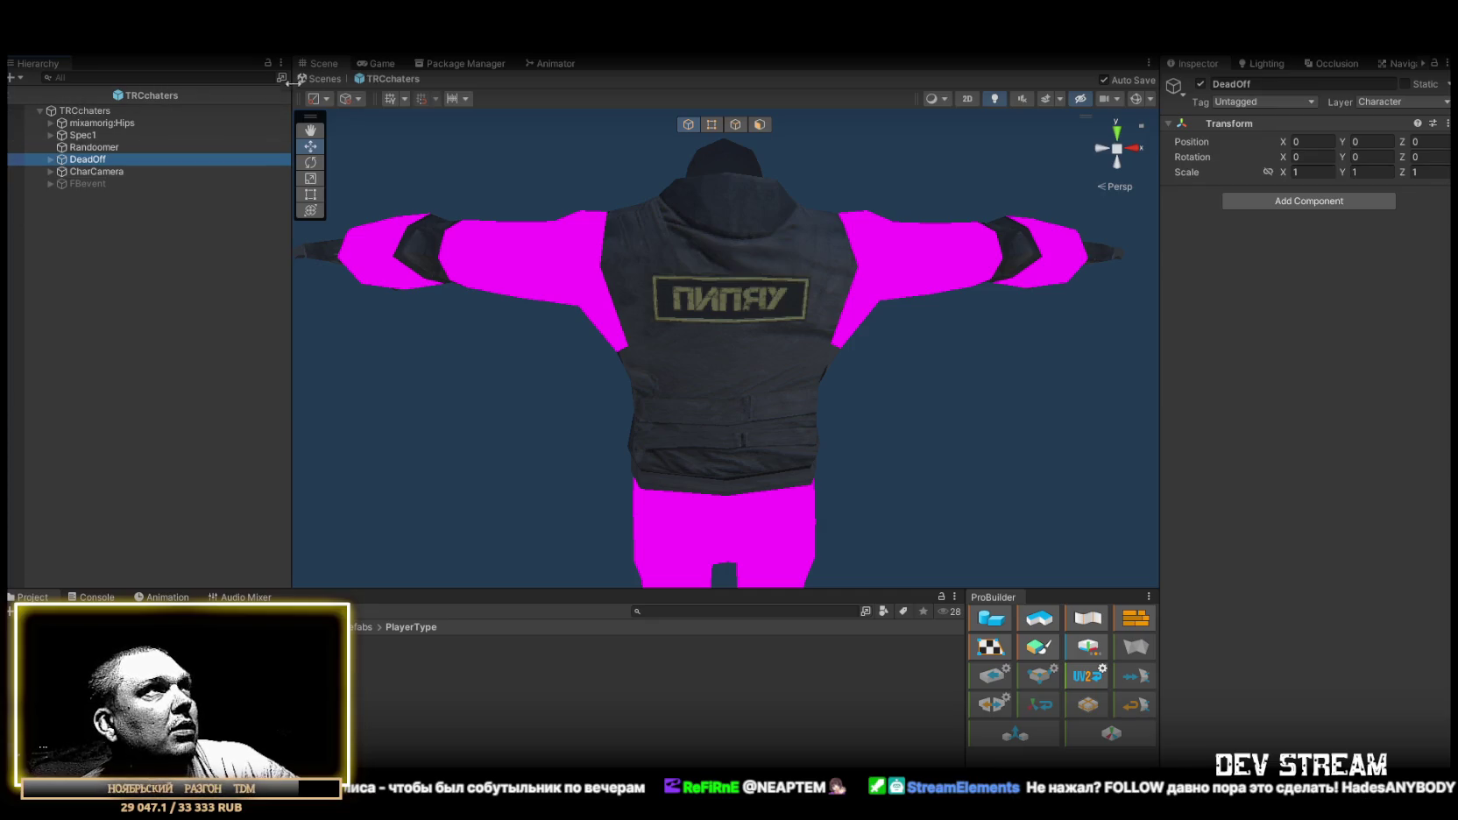
Create an empty child of TRCchaters named BuffSpawner.
click(87, 114)
right_click(87, 114)
click(149, 314)
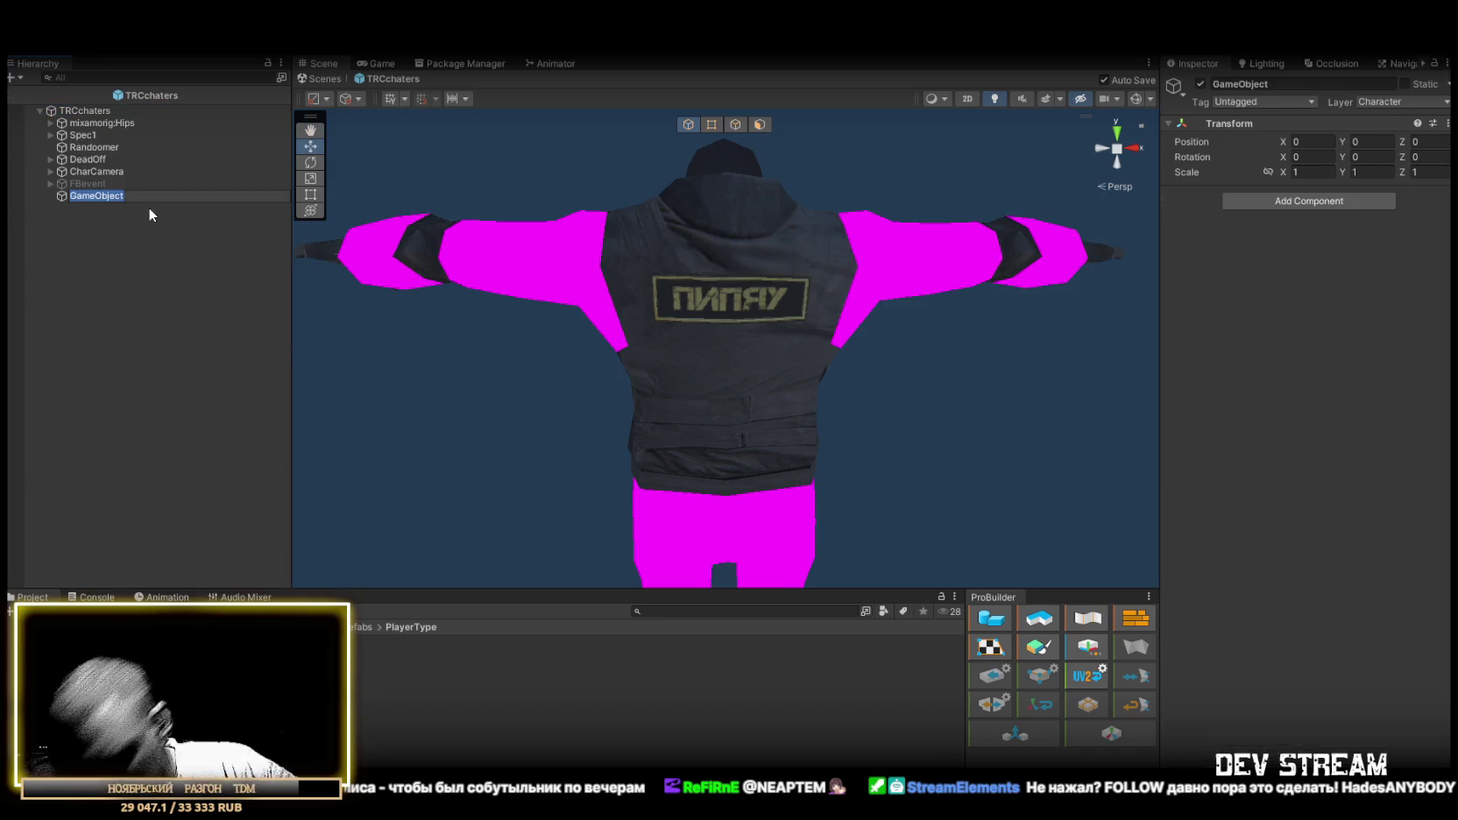
text(И)
key(BackSpace)
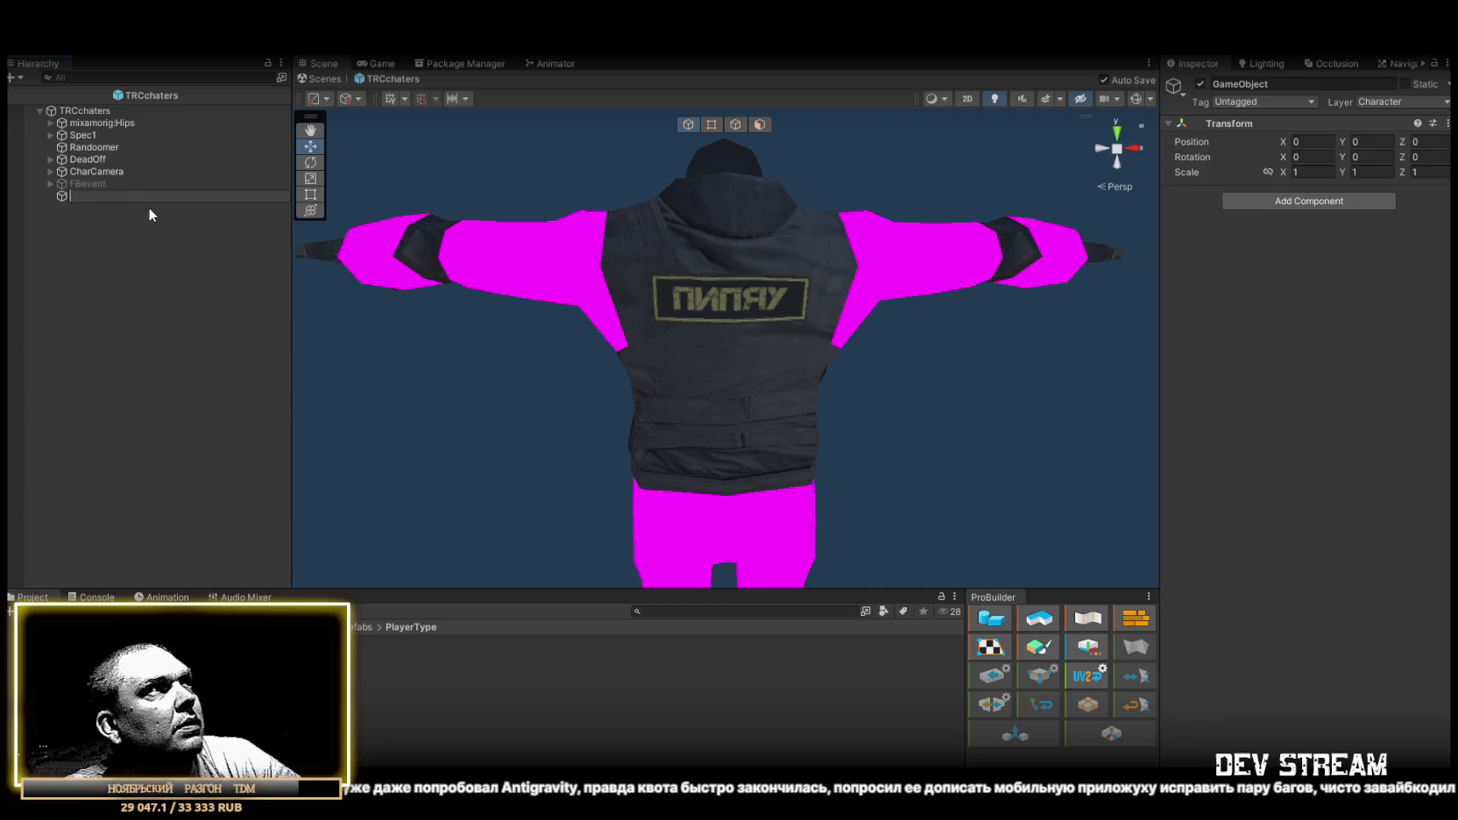
text(Buff)
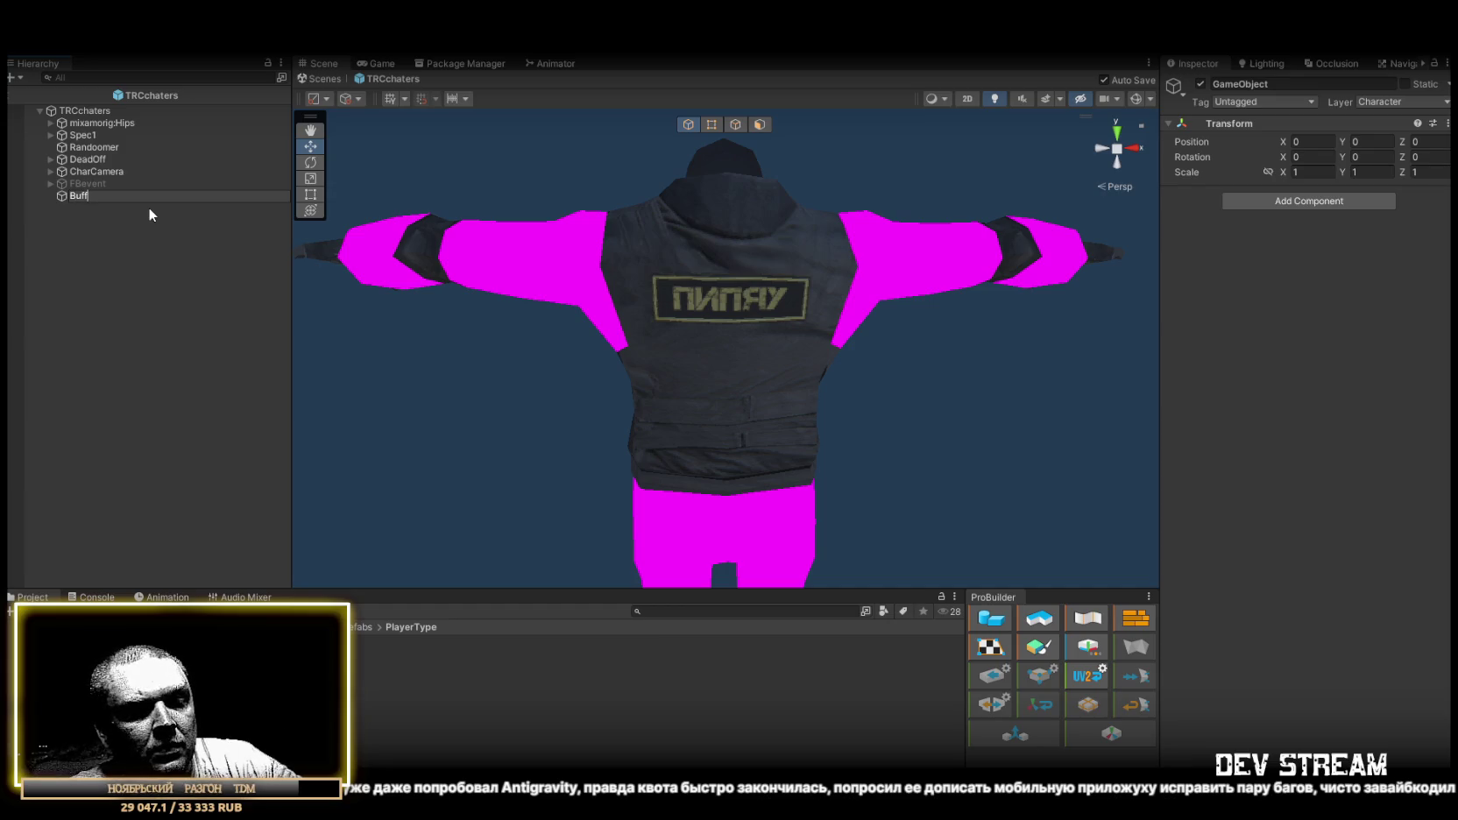
text(Spawner)
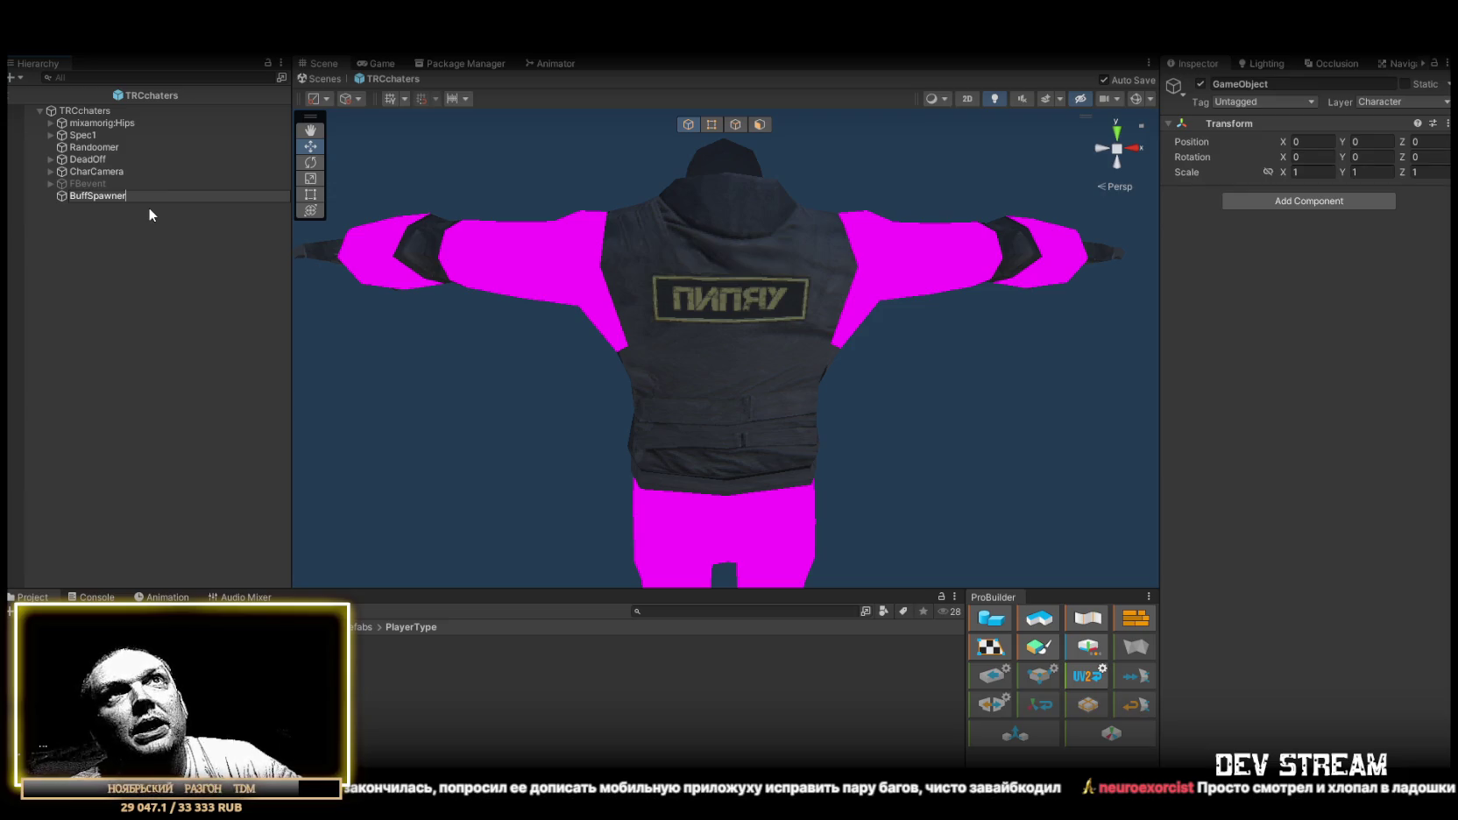
key(Return)
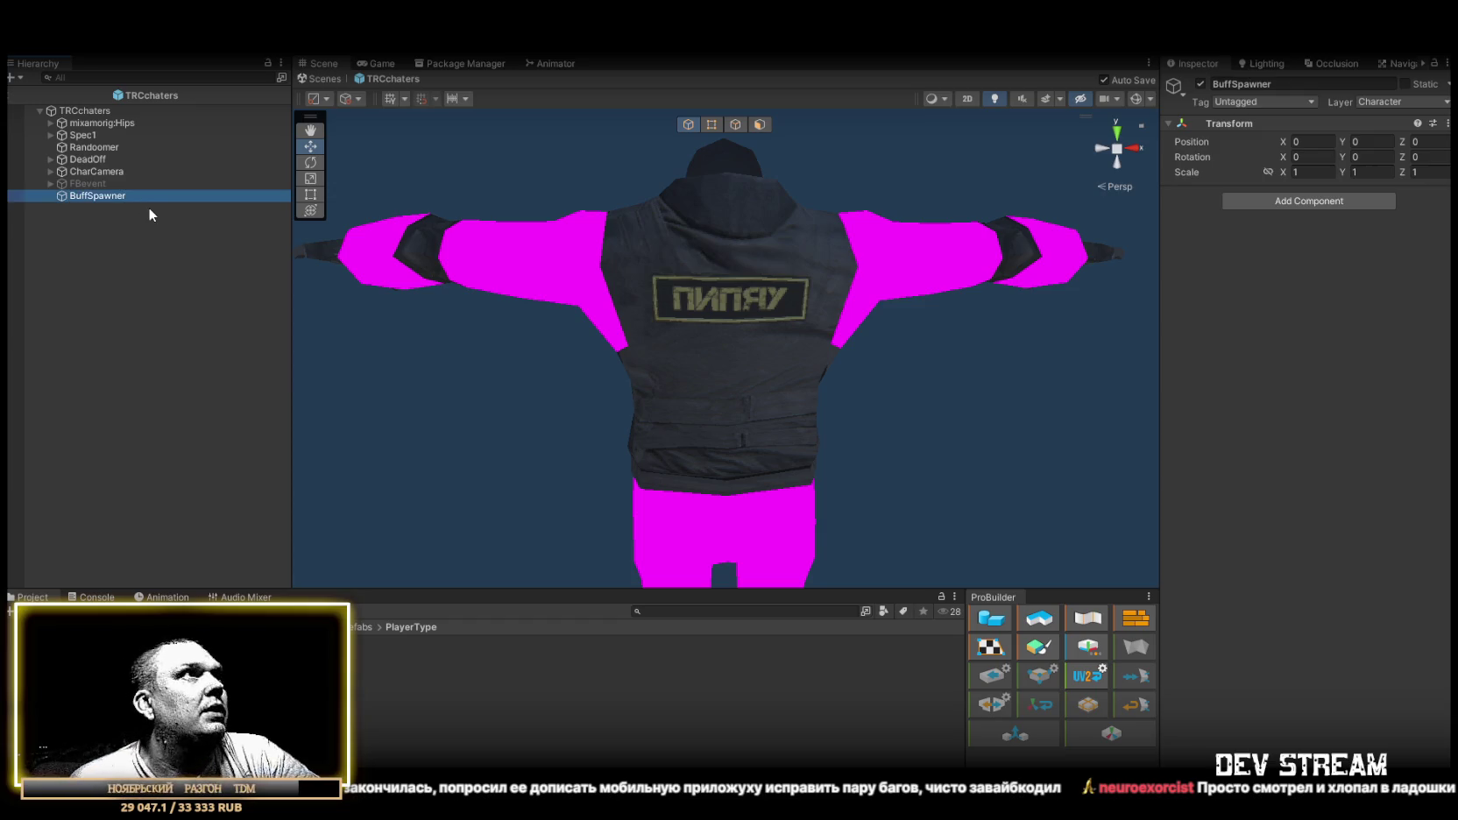
Duplicate it, parent the copy under BuffSpawner and rename it BuffWorld.
key(ctrl+d)
drag(119, 197, 118, 196)
click(115, 212)
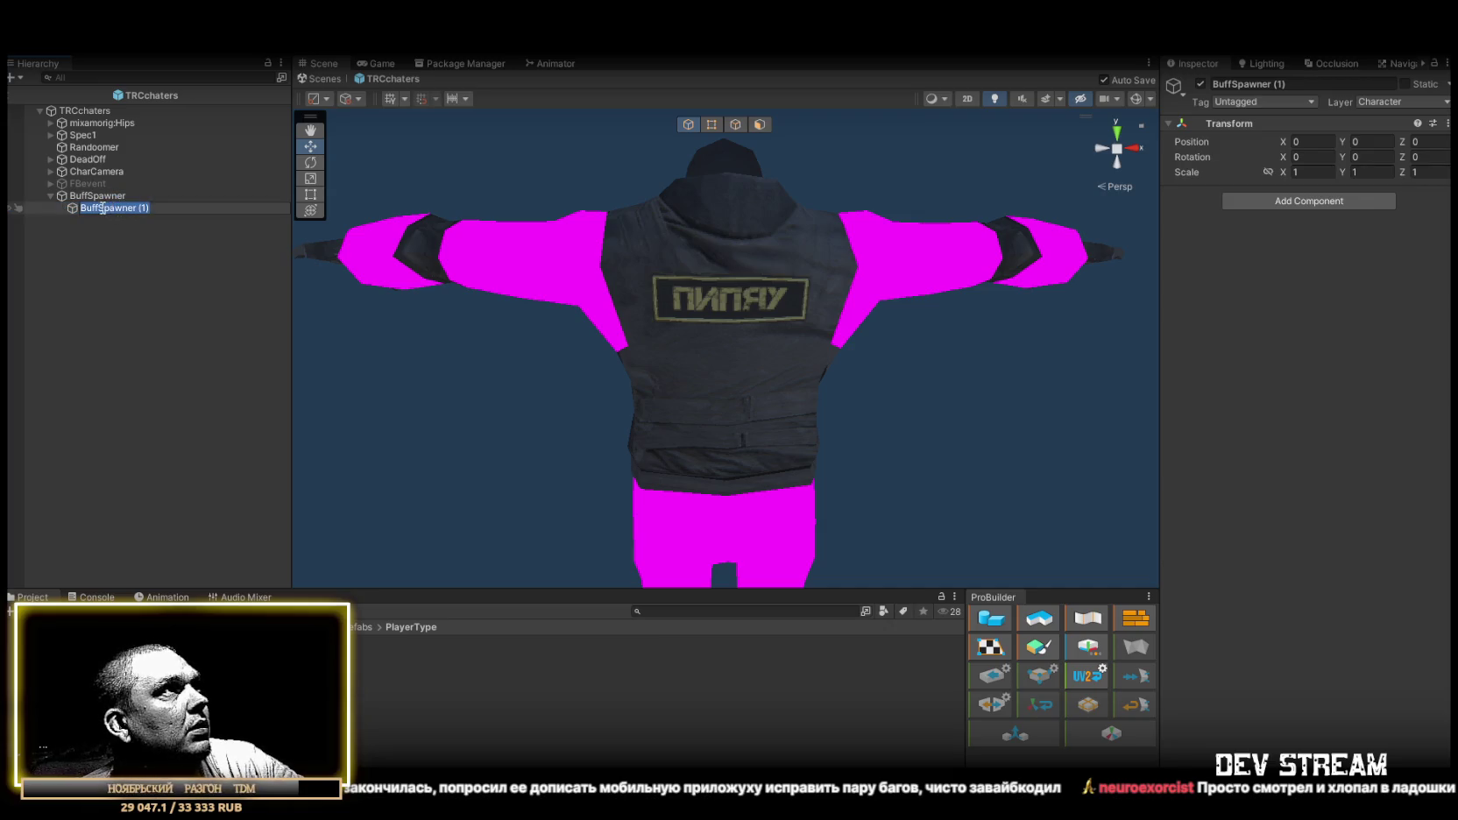
click(103, 209)
key(shift+End)
key(Delete)
text(World)
key(Return)
Duplicate BuffWorld and rename the copy BuffChild.
key(ctrl+d)
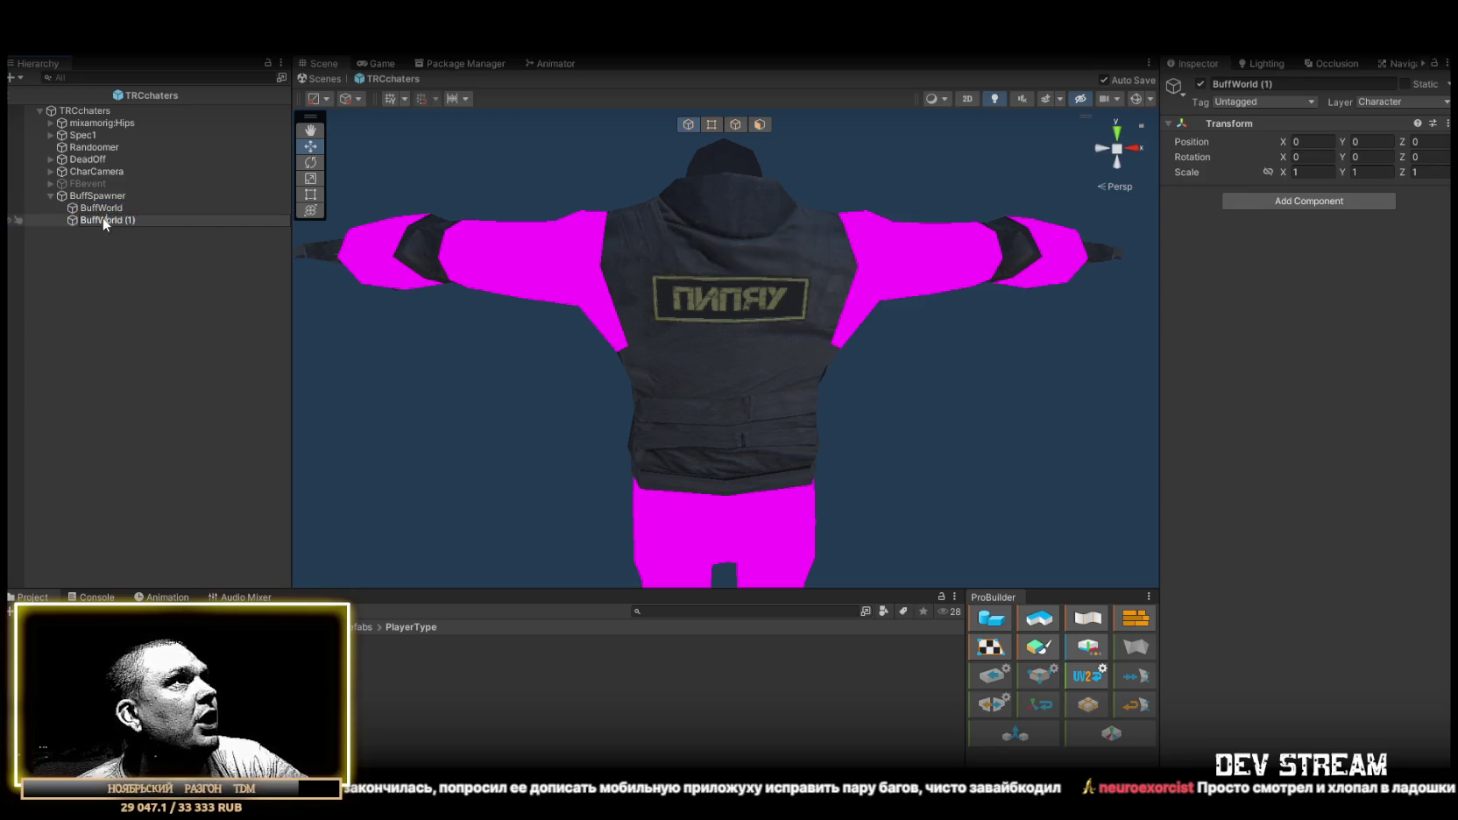
key(BackSpace)
key(BackSpace)
text(Ch)
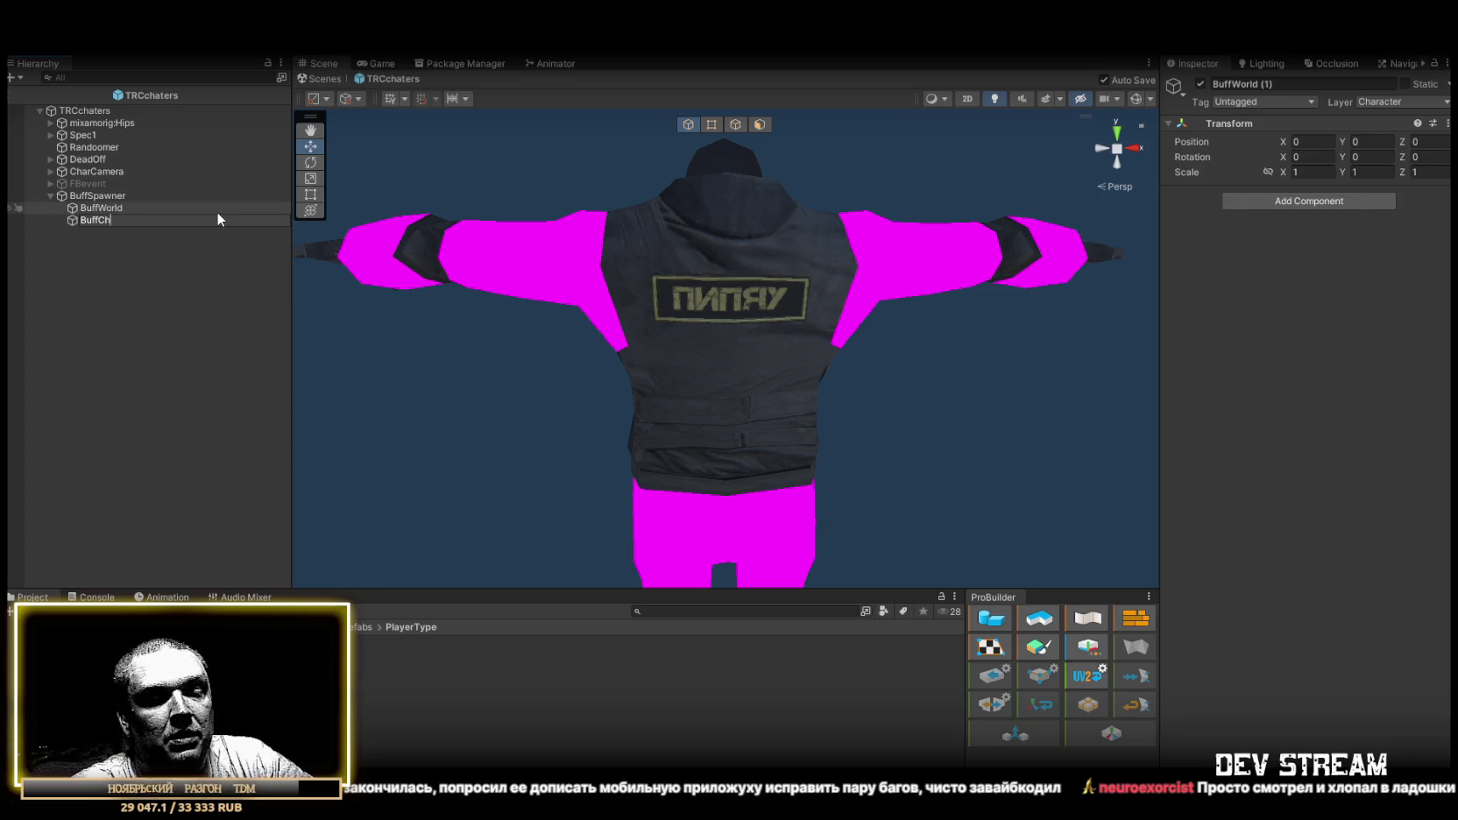
text(ild)
key(Return)
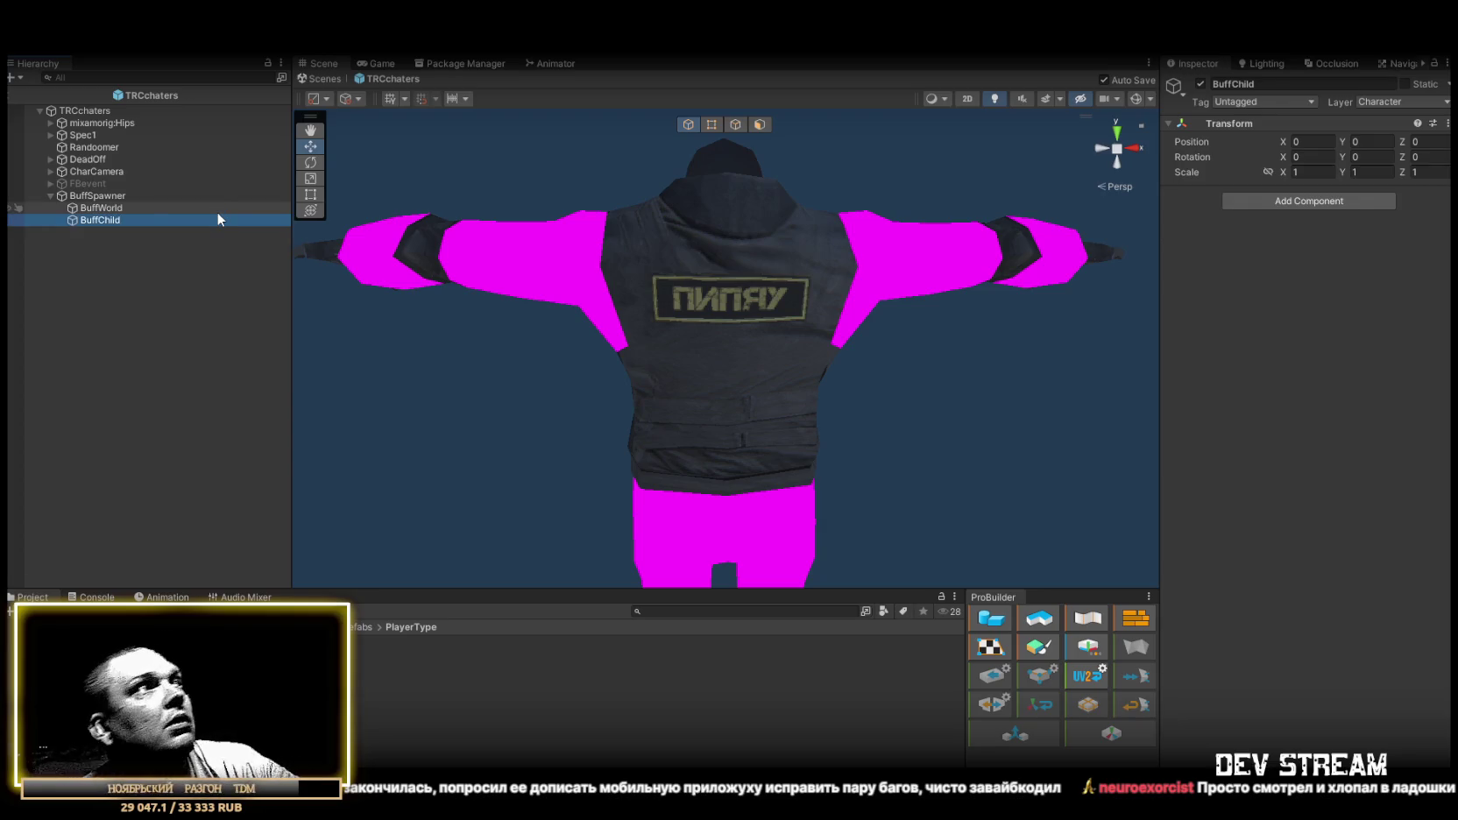
Add a Spawn Prefab component to both BuffWorld and BuffChild.
ctrl+click(132, 207)
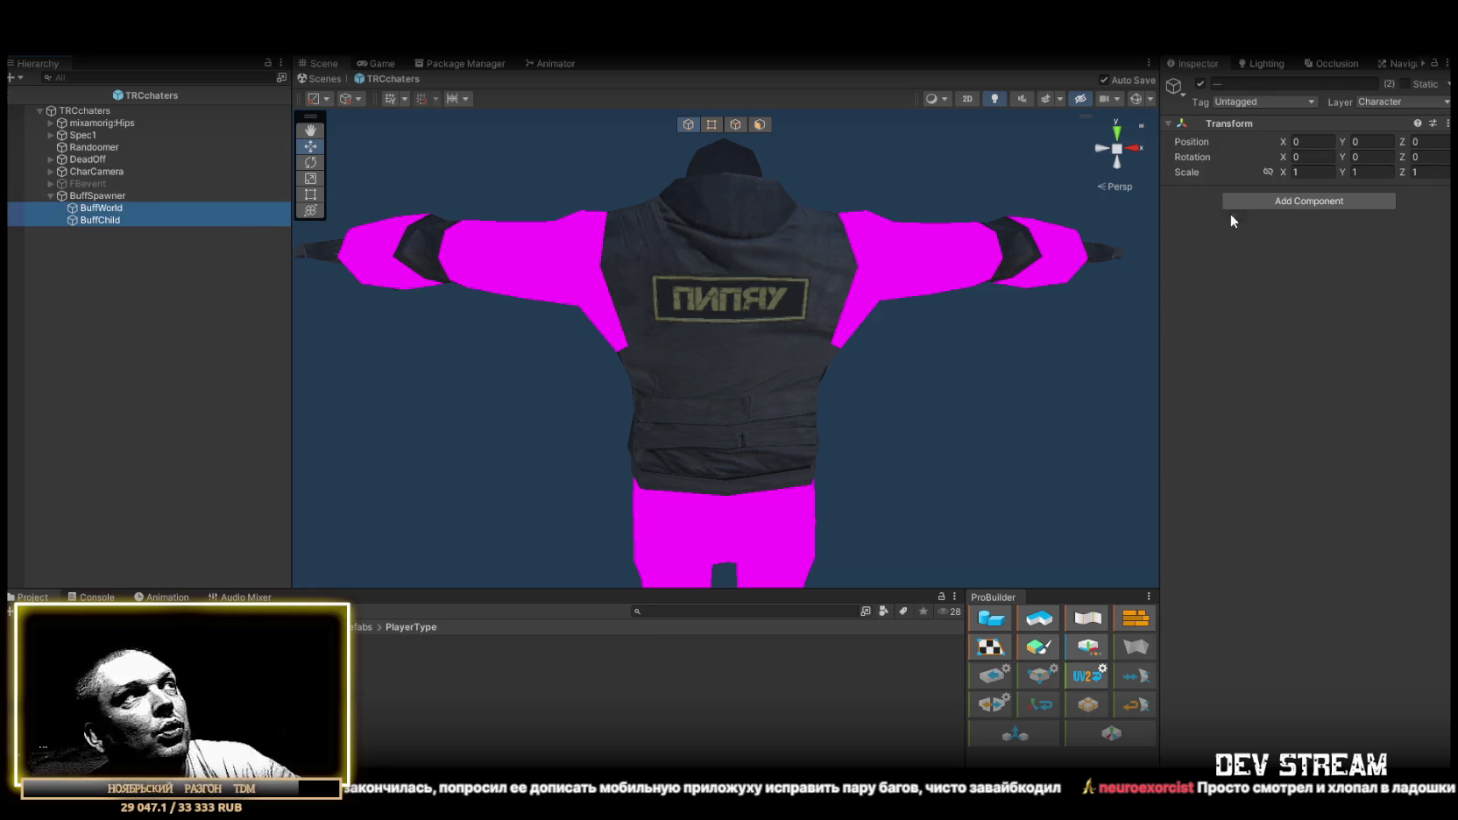
click(1269, 197)
text(spawn)
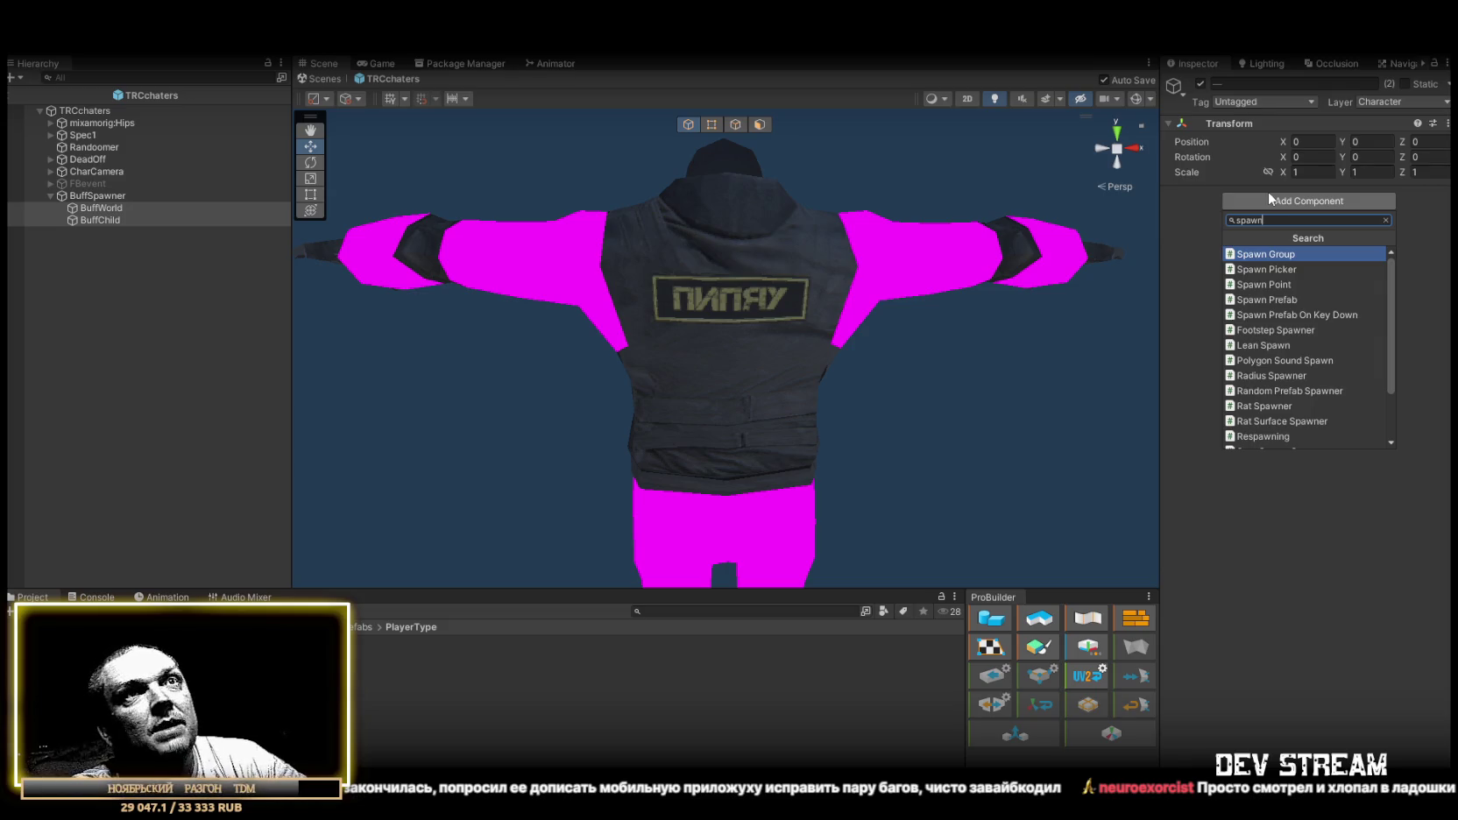
key(Down)
key(Down)
key(Down)
key(Return)
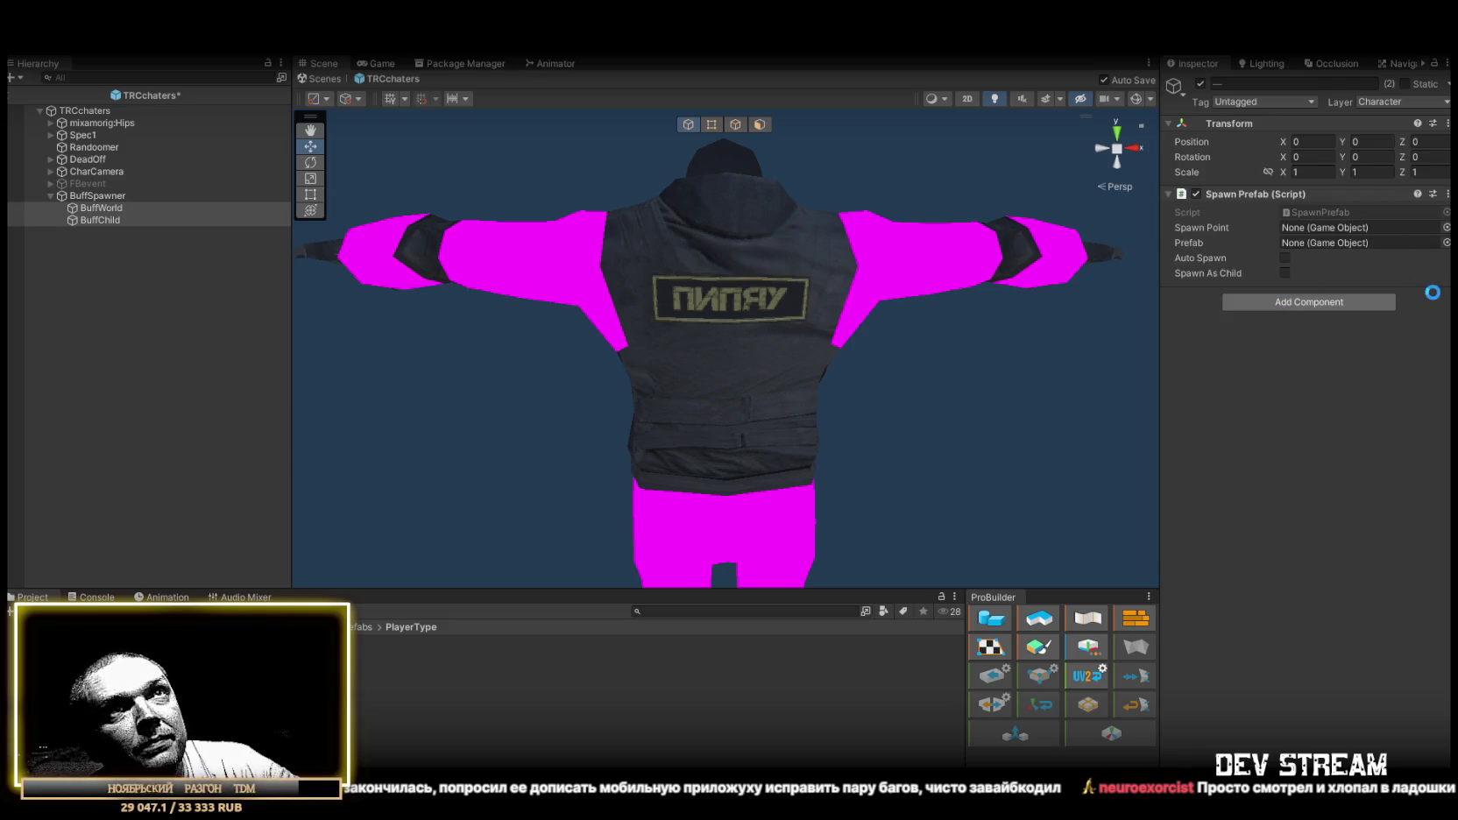
Drag the object into the Spawn Point field, then review BuffWorld and its parent objects.
mouse_move(98, 209)
mouse_down()
mouse_move(574, 191)
mouse_move(1334, 231)
mouse_move(131, 140)
mouse_move(98, 212)
mouse_move(114, 229)
mouse_move(1365, 224)
mouse_up()
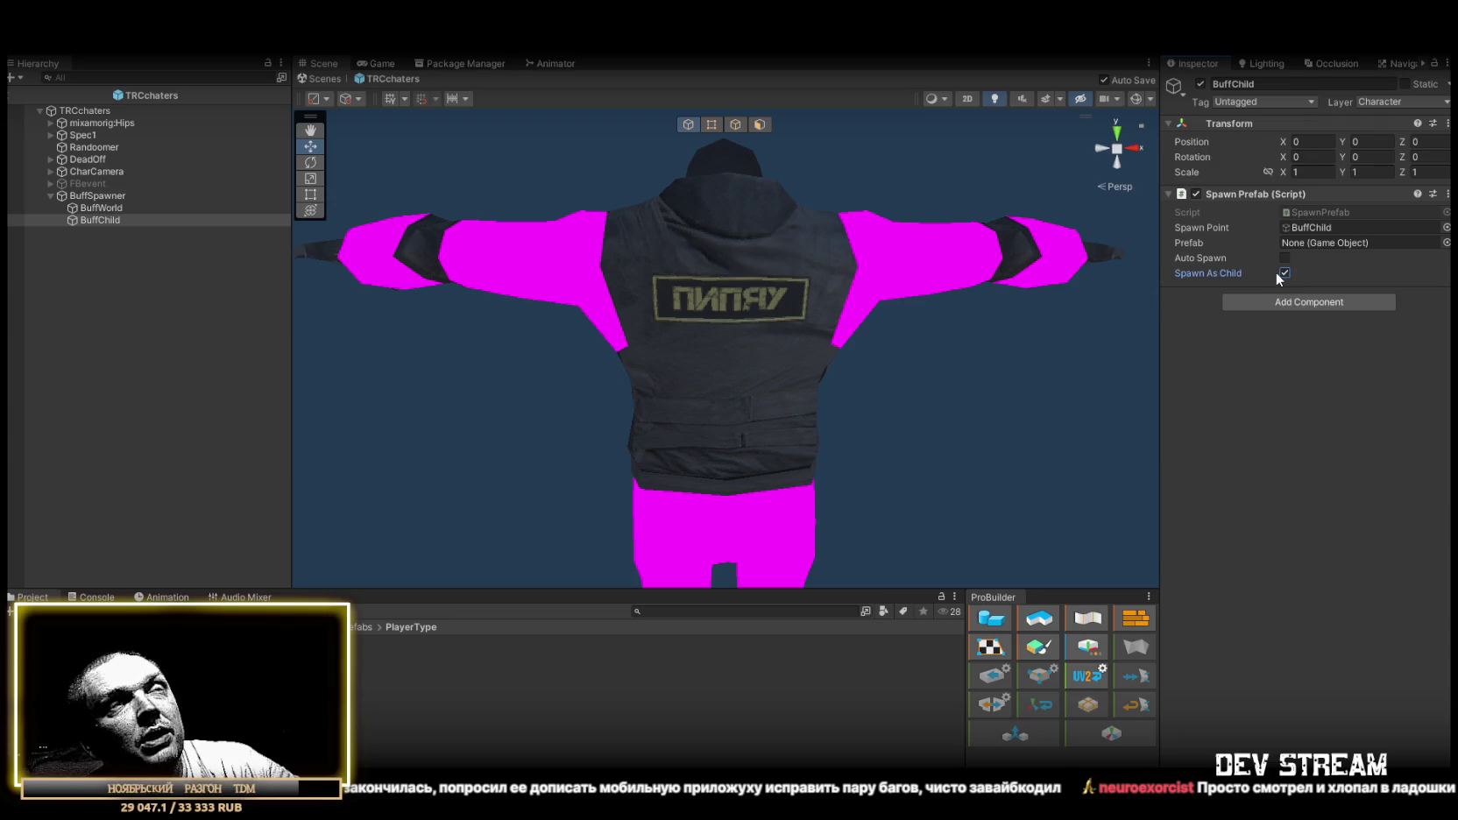
click(154, 208)
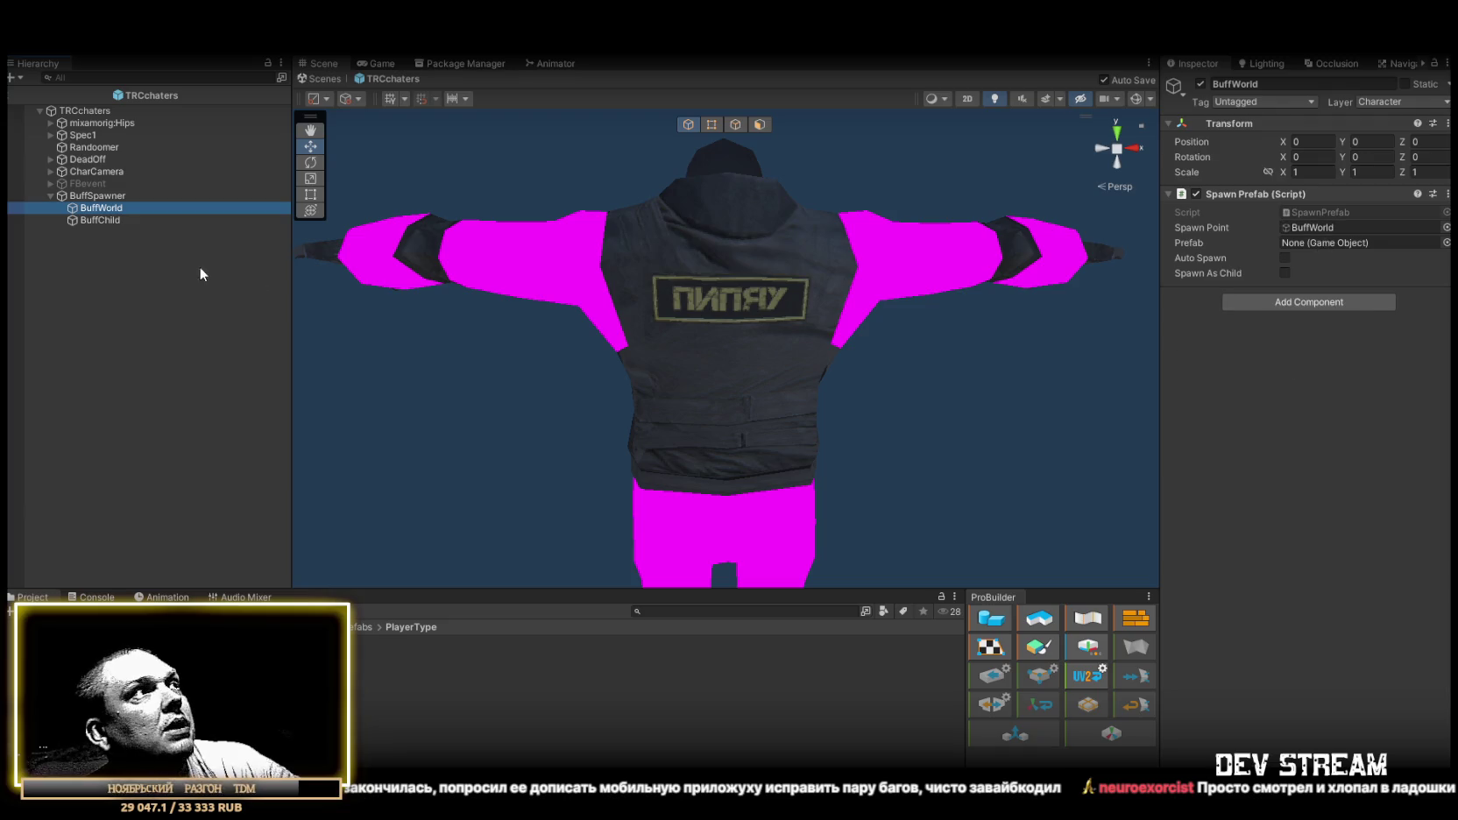
click(89, 196)
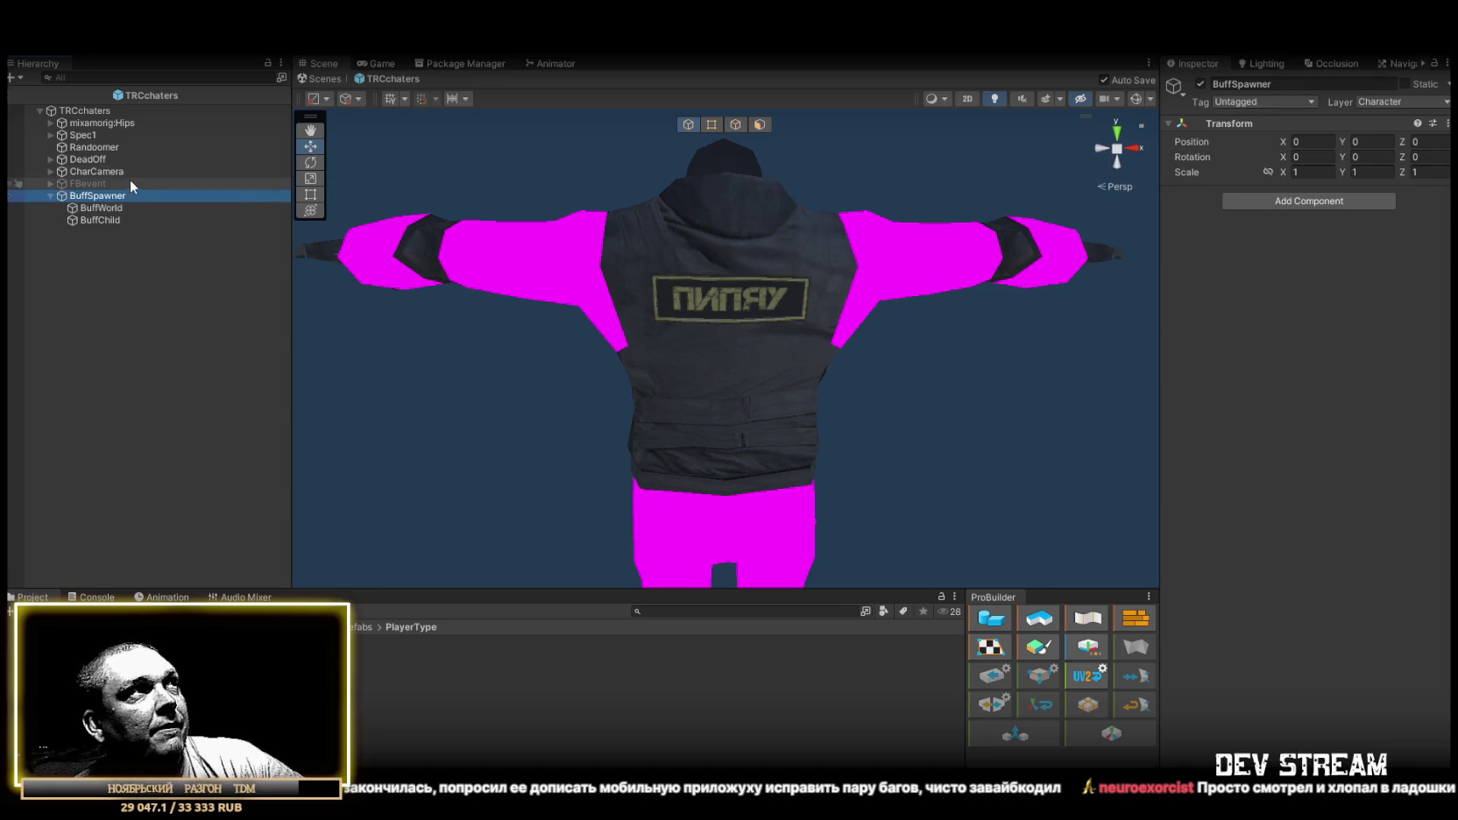
click(88, 110)
Expand Twitch Player Commands on TRCchaters and scroll to its On Buff event entries.
scroll(1280, 534, down, 10)
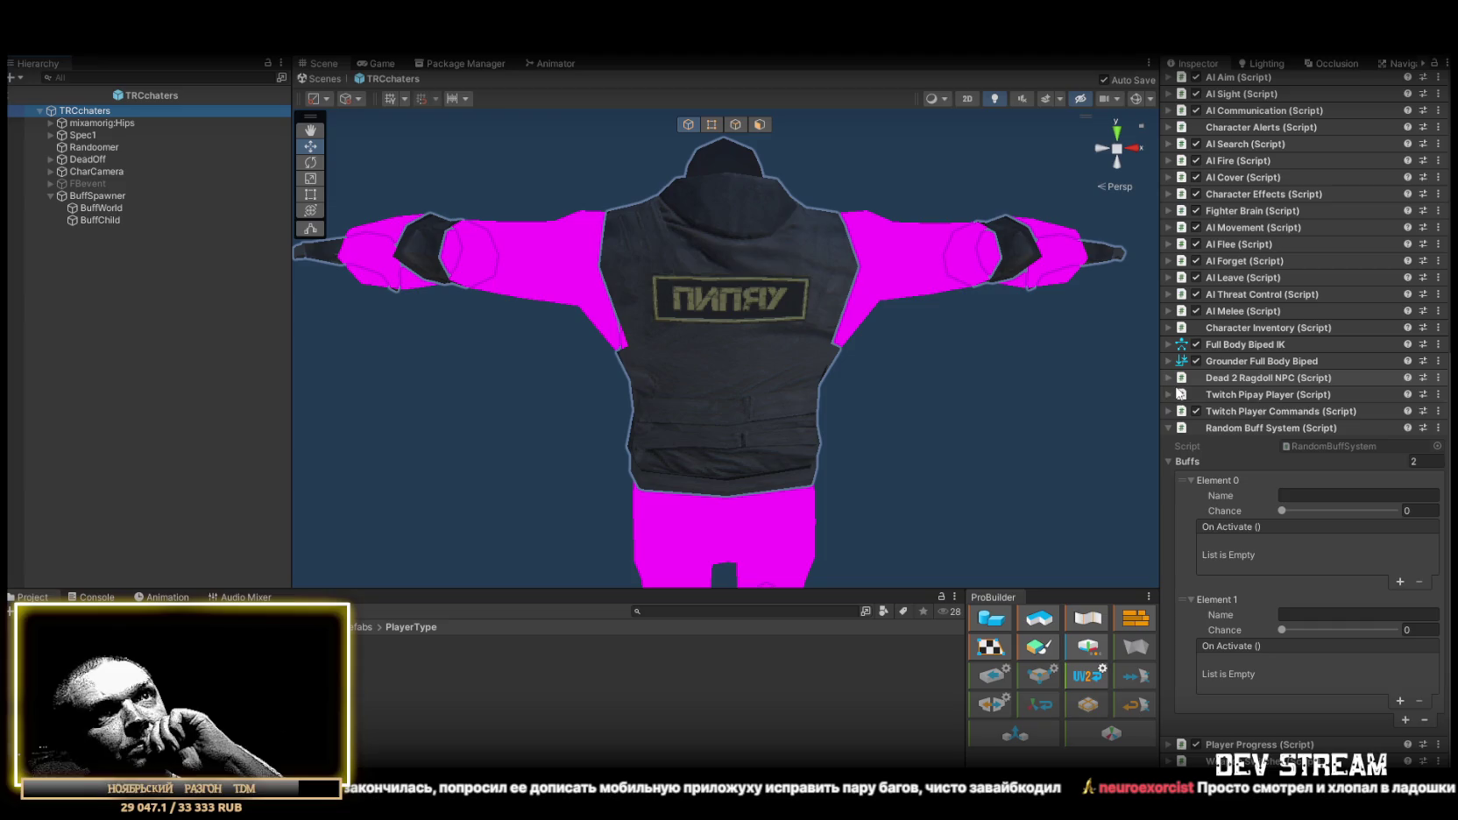
click(1171, 411)
scroll(1253, 396, down, 5)
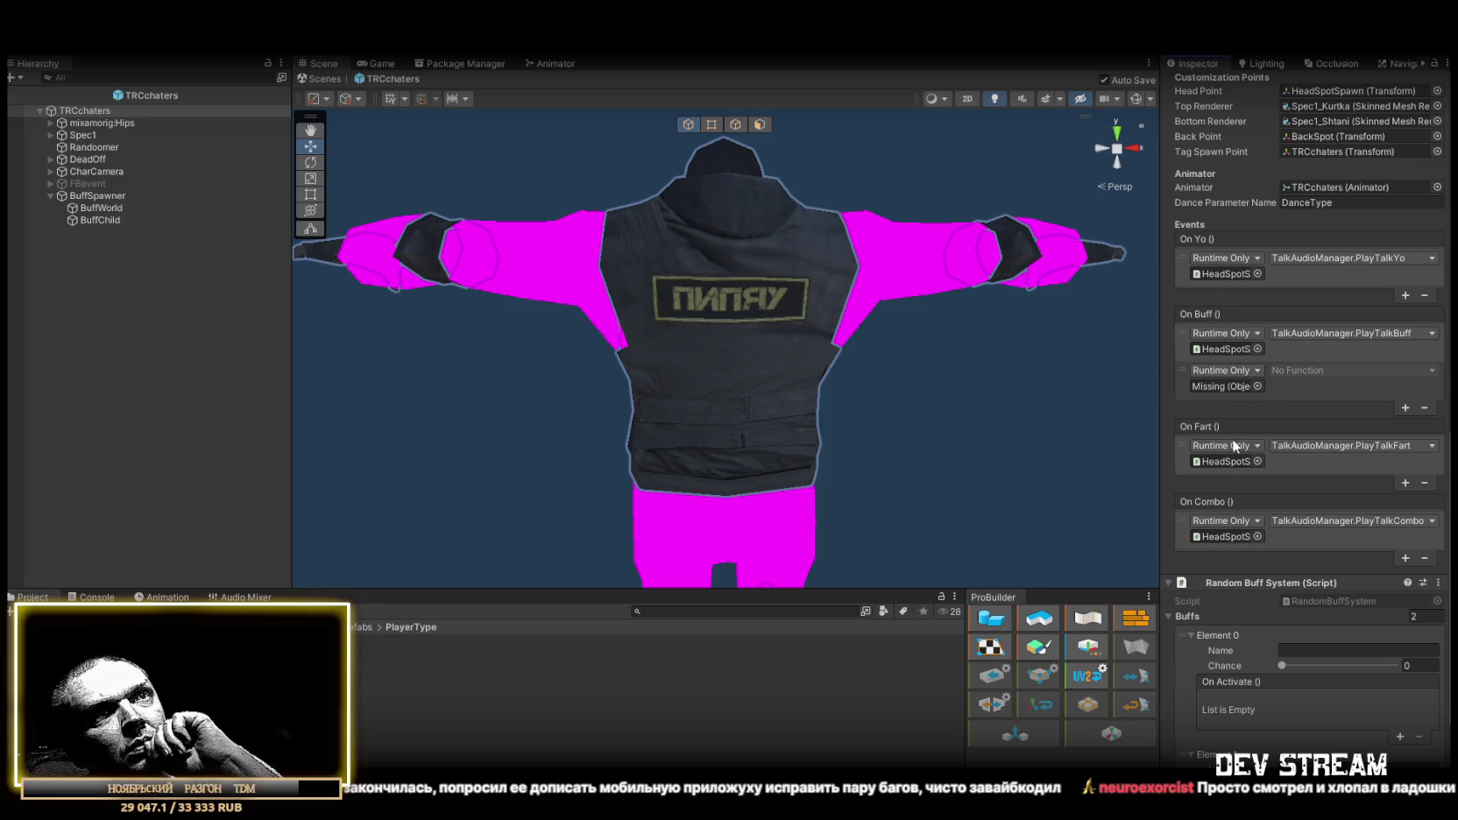
scroll(1234, 445, up, 3)
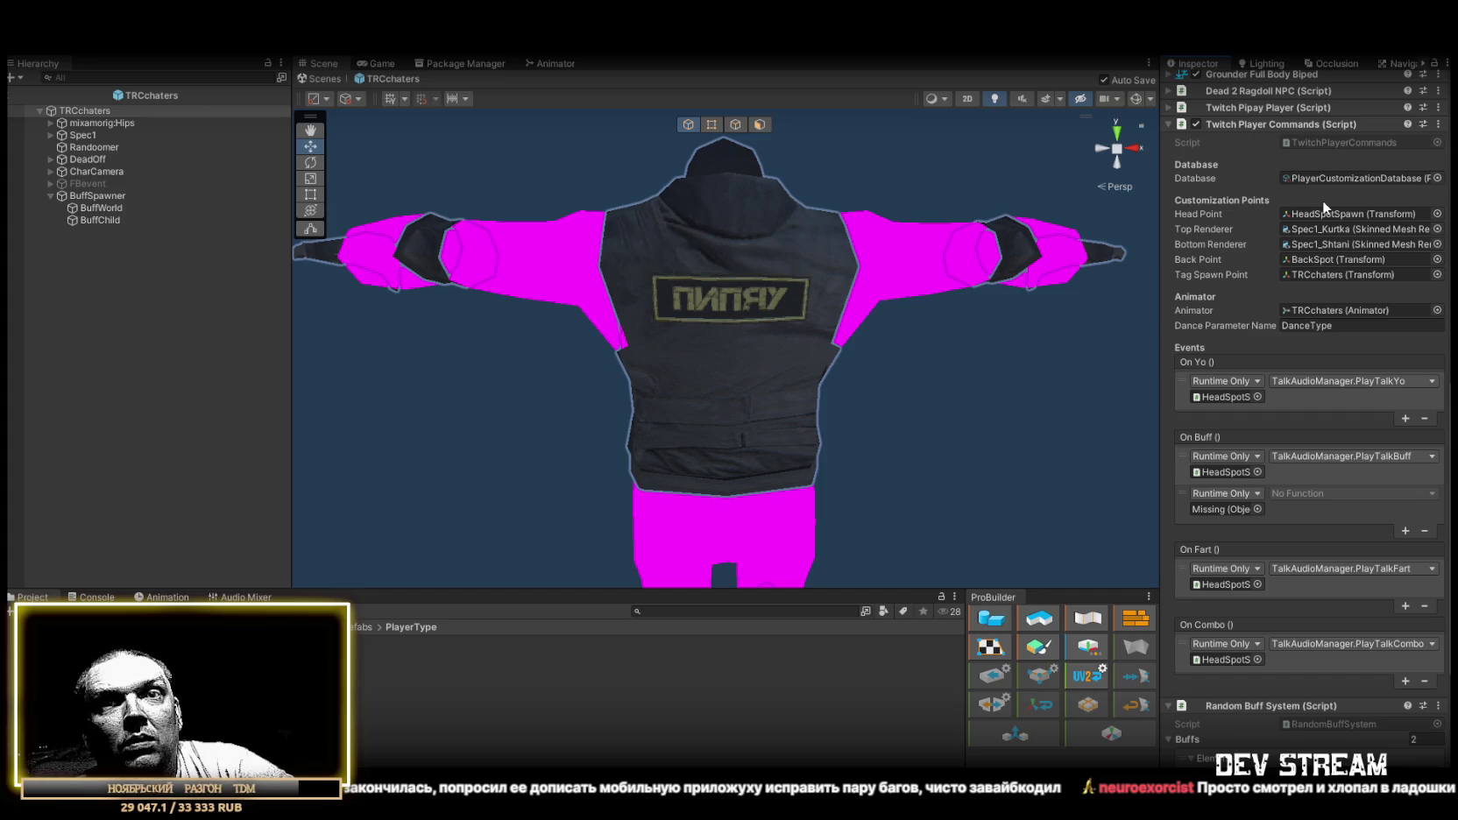
mouse_move(921, 280)
mouse_down()
mouse_move(1030, 370)
mouse_move(968, 317)
mouse_move(1064, 328)
mouse_move(1042, 267)
mouse_move(971, 313)
mouse_move(1017, 365)
mouse_up()
scroll(967, 315, down, 3)
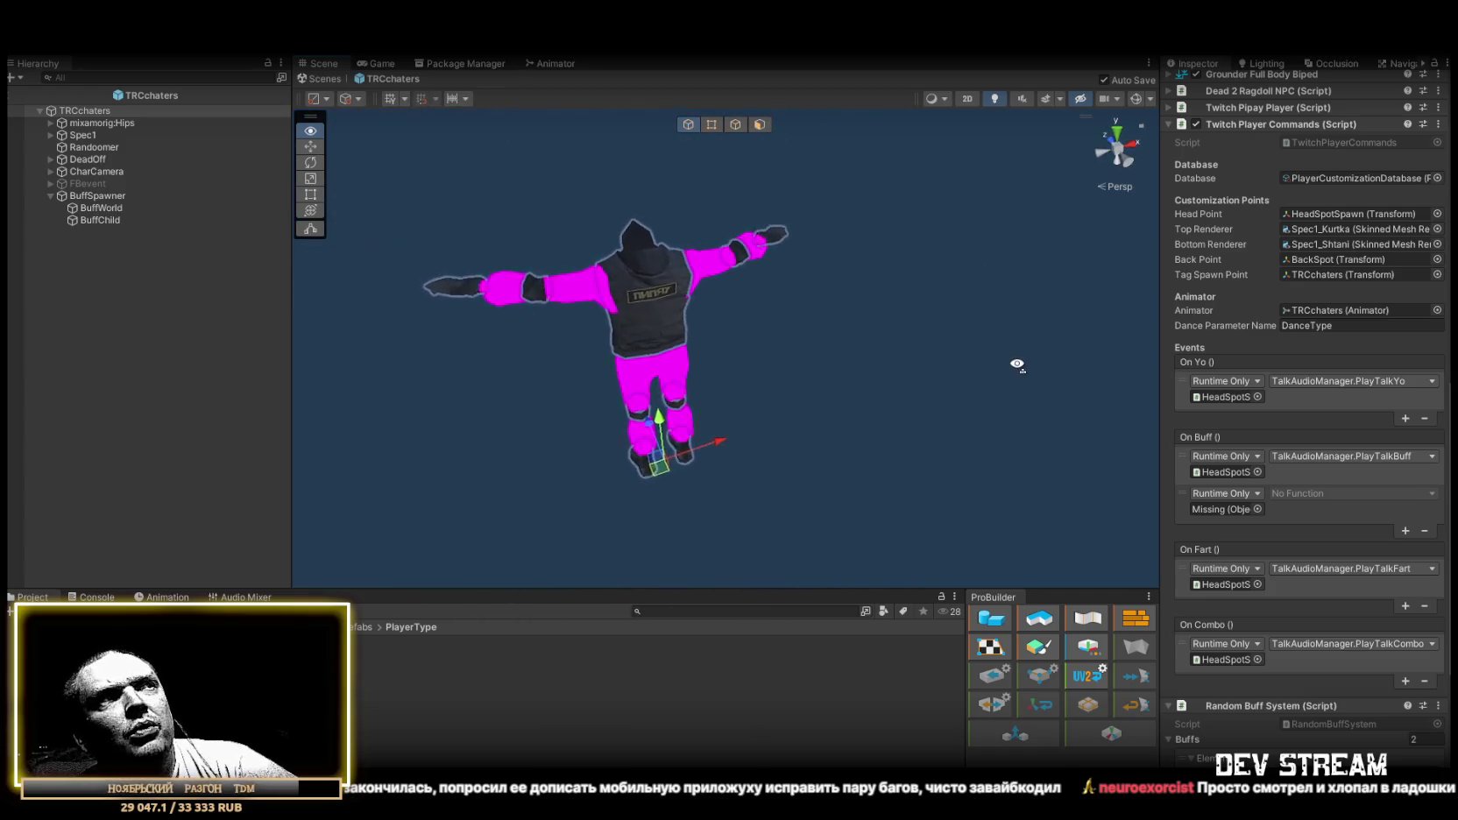
scroll(1012, 368, up, 5)
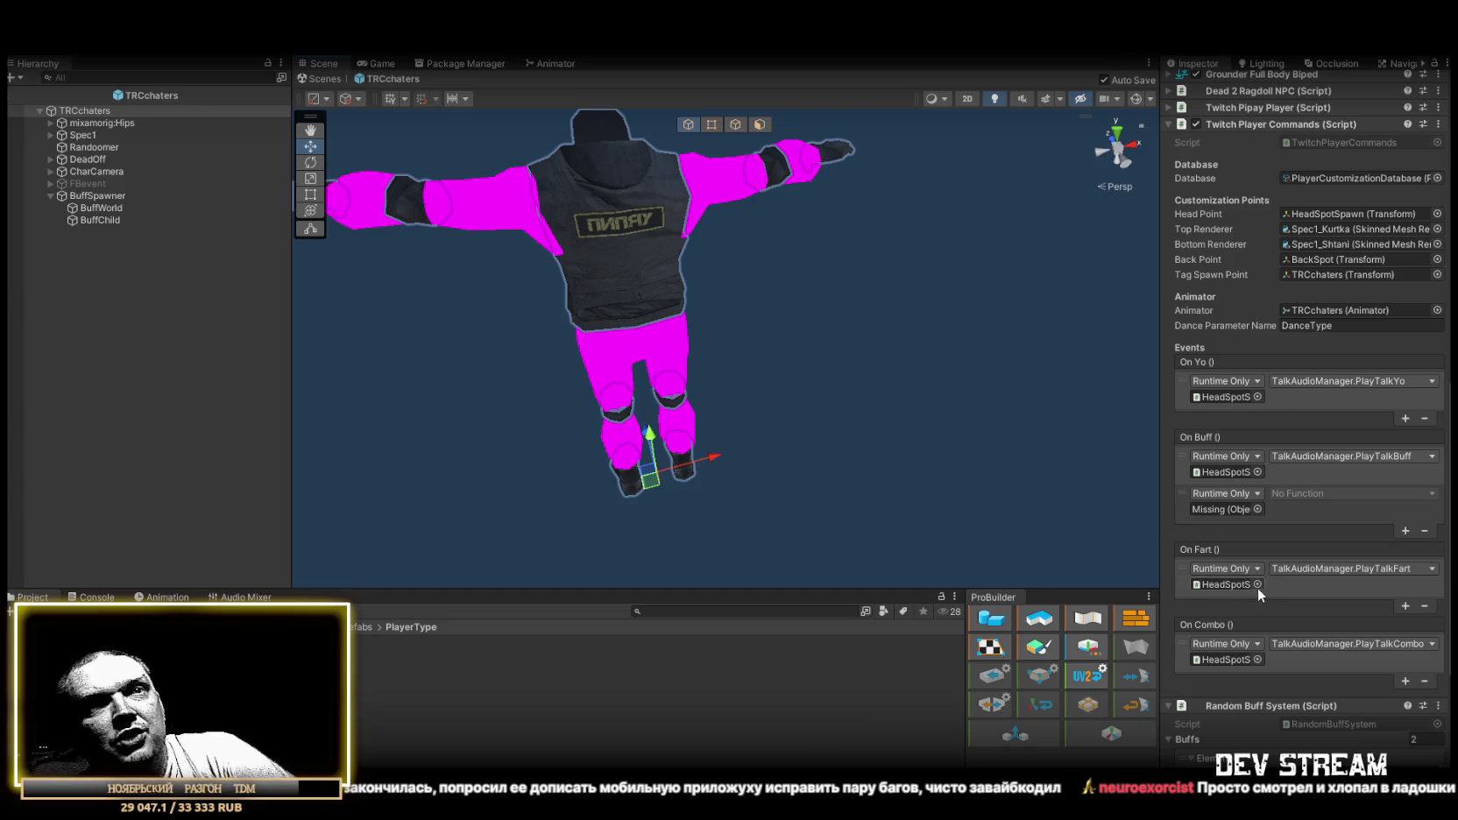
scroll(1253, 586, down, 5)
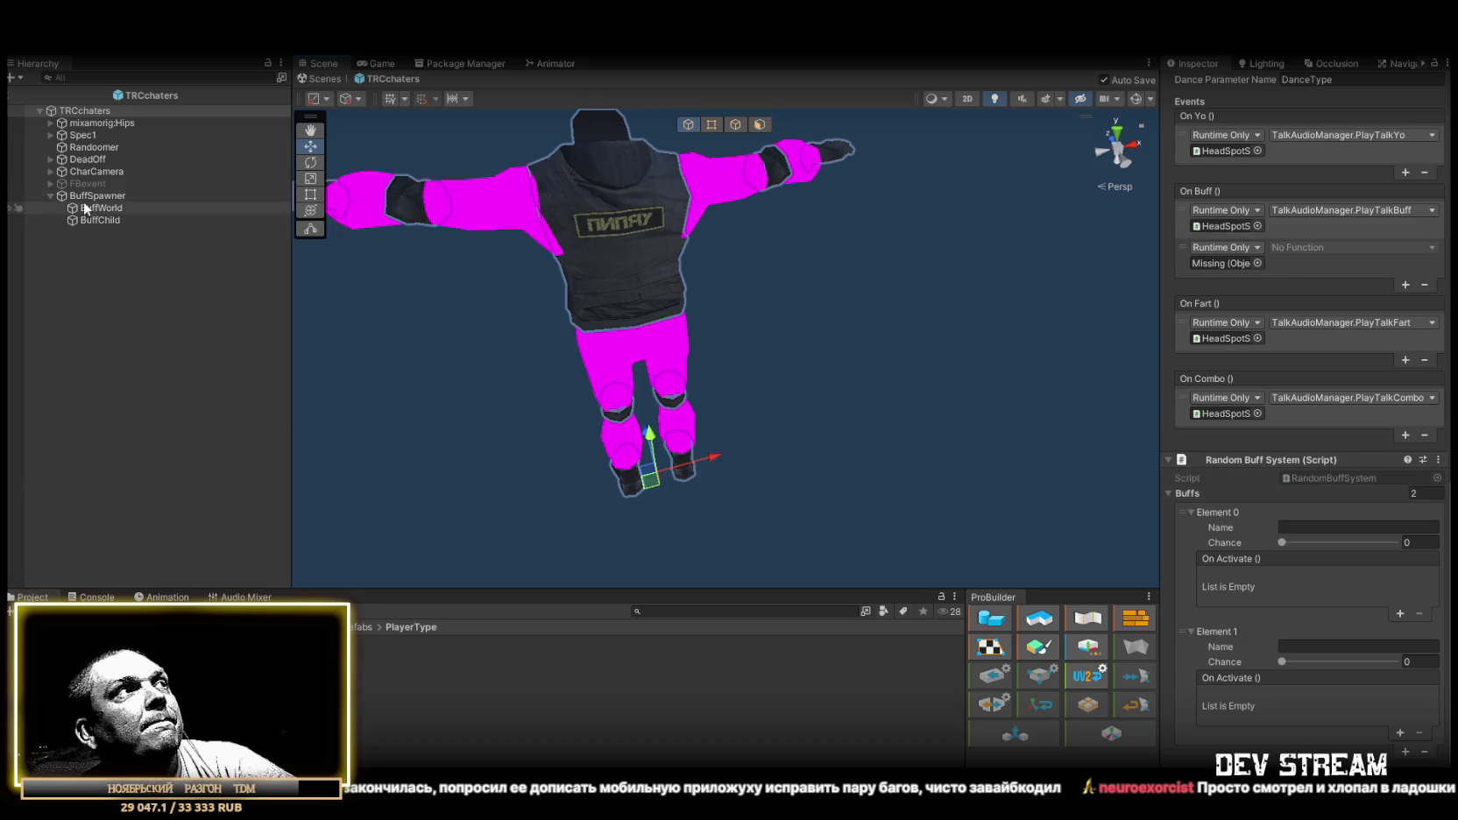
Target TRCchaters in On Buff's second entry and choose RandomBuffSystem.ActivateRandomBuff().
mouse_move(777, 183)
mouse_down()
mouse_move(1269, 332)
mouse_move(1213, 262)
mouse_up()
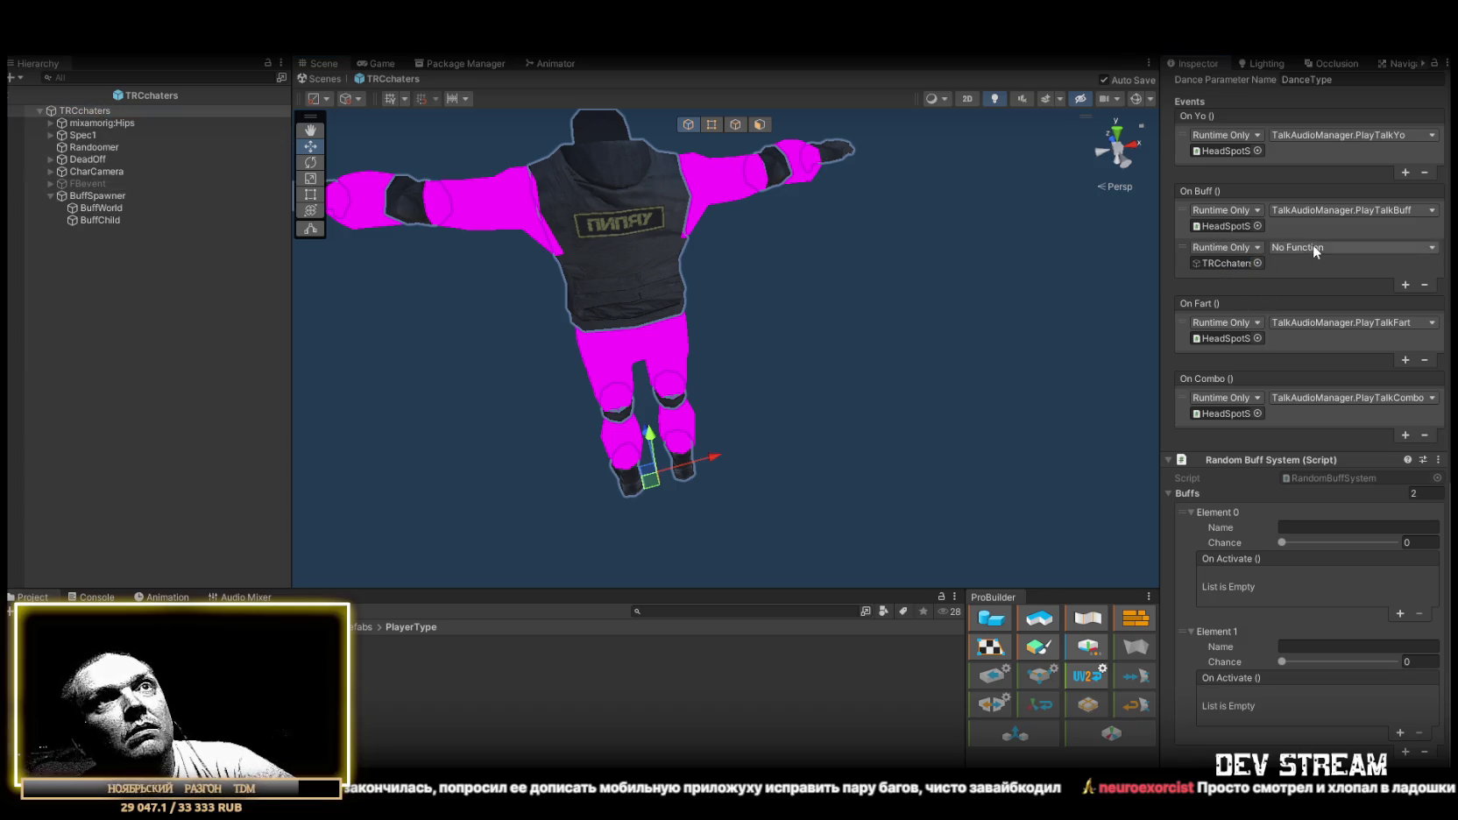
click(1313, 248)
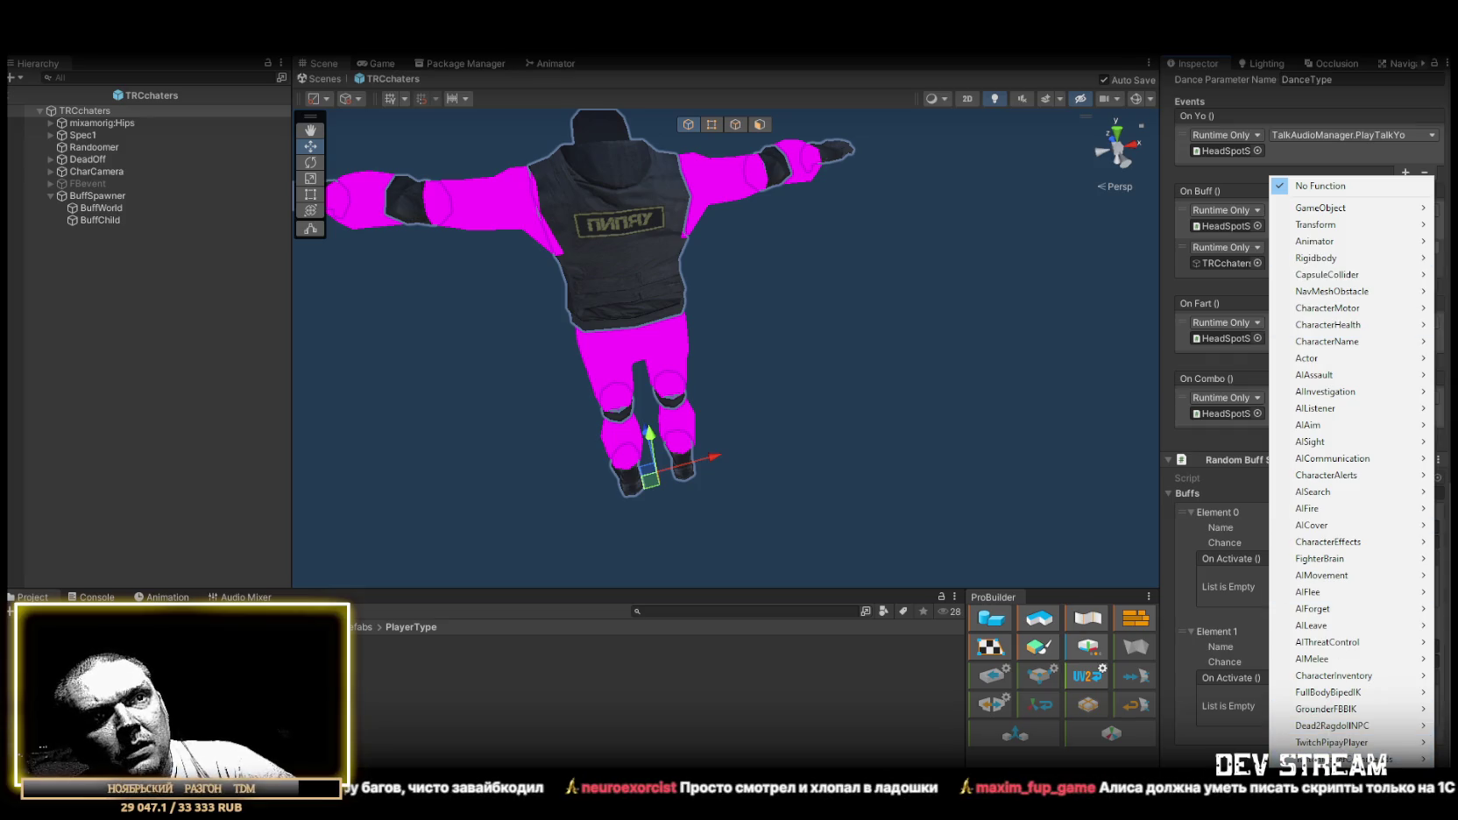
mouse_move(1332, 759)
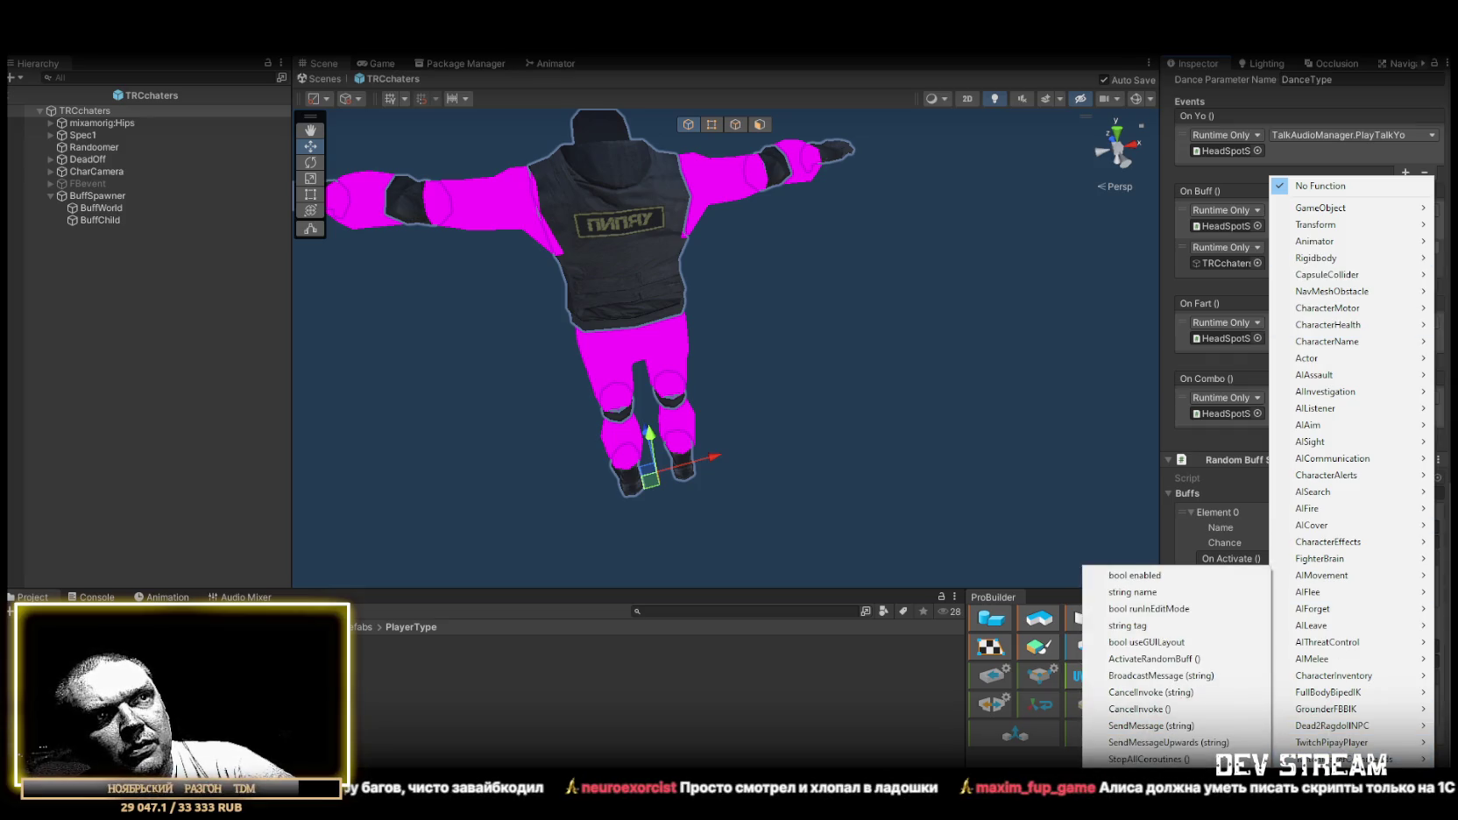
click(1175, 660)
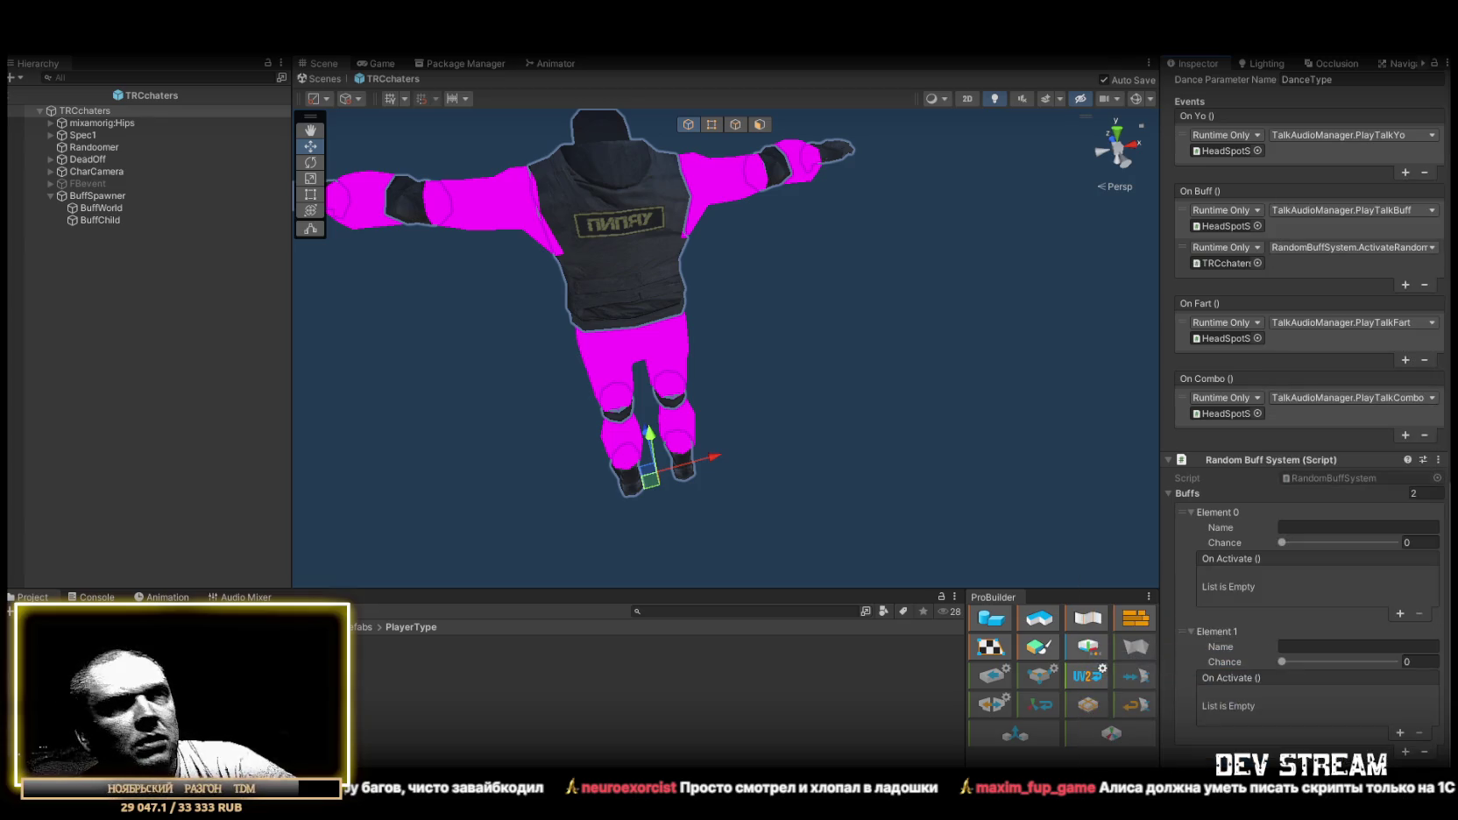
scroll(1271, 395, down, 1)
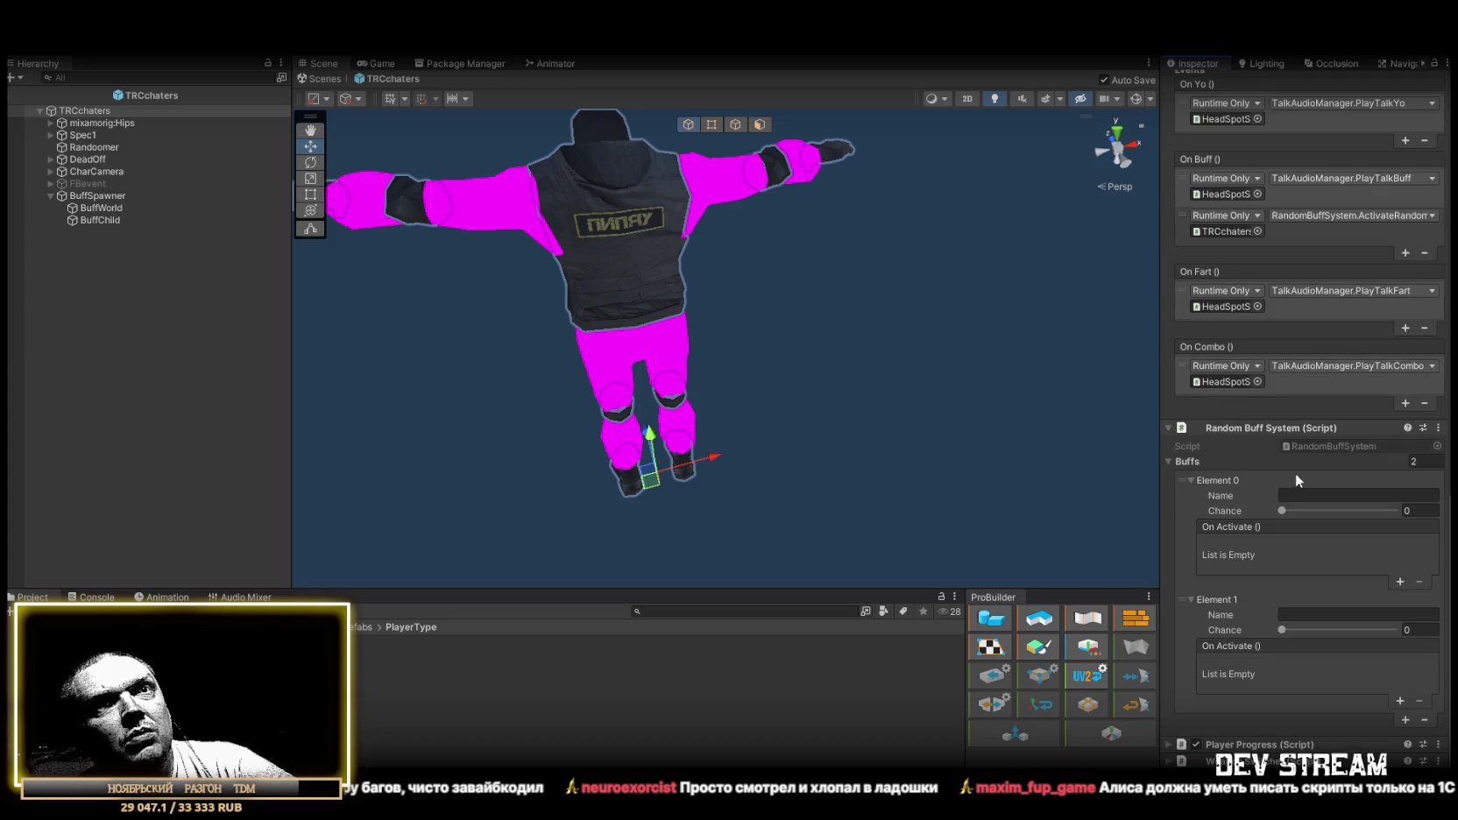
click(1334, 497)
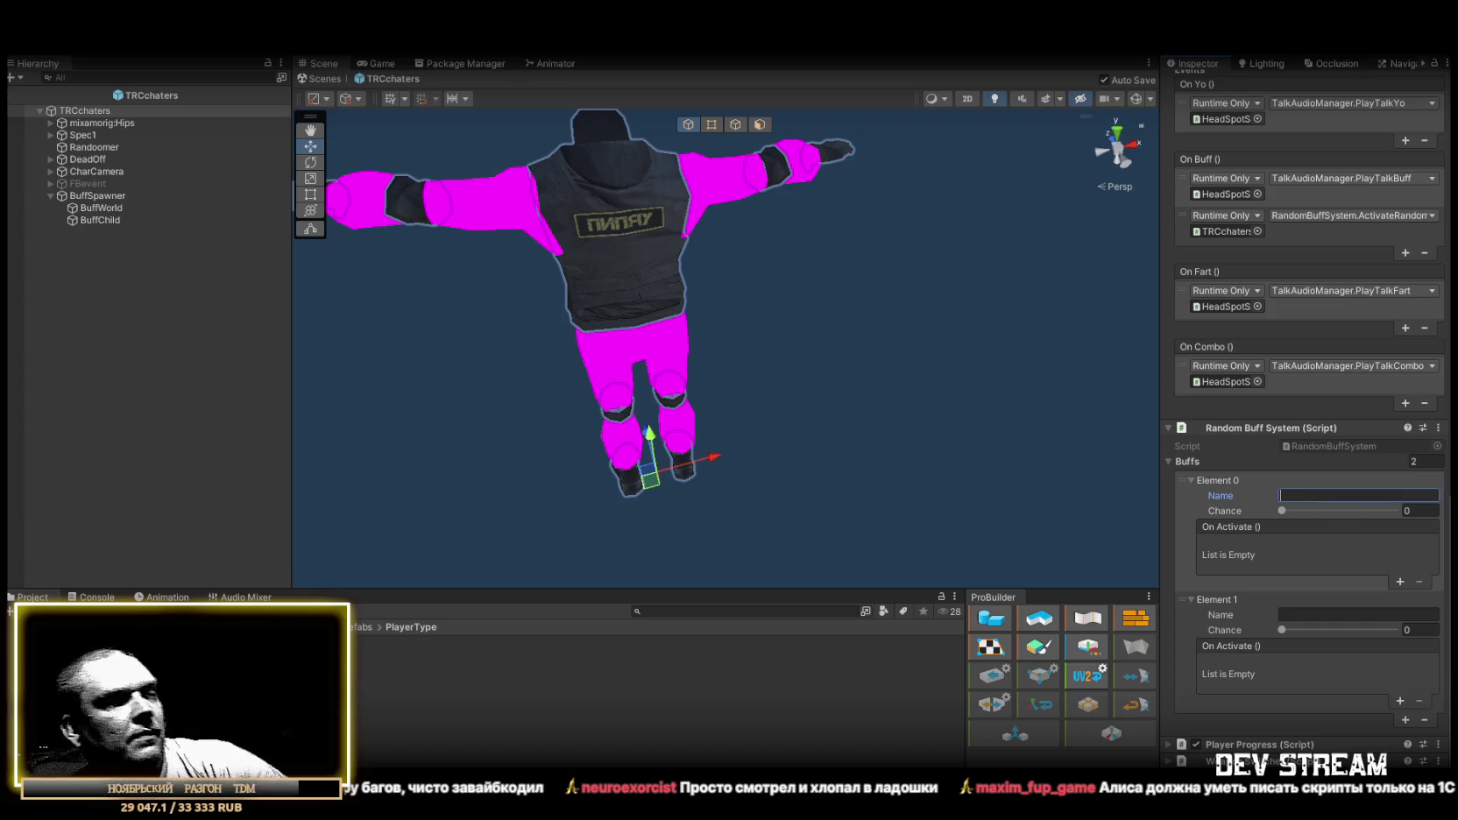
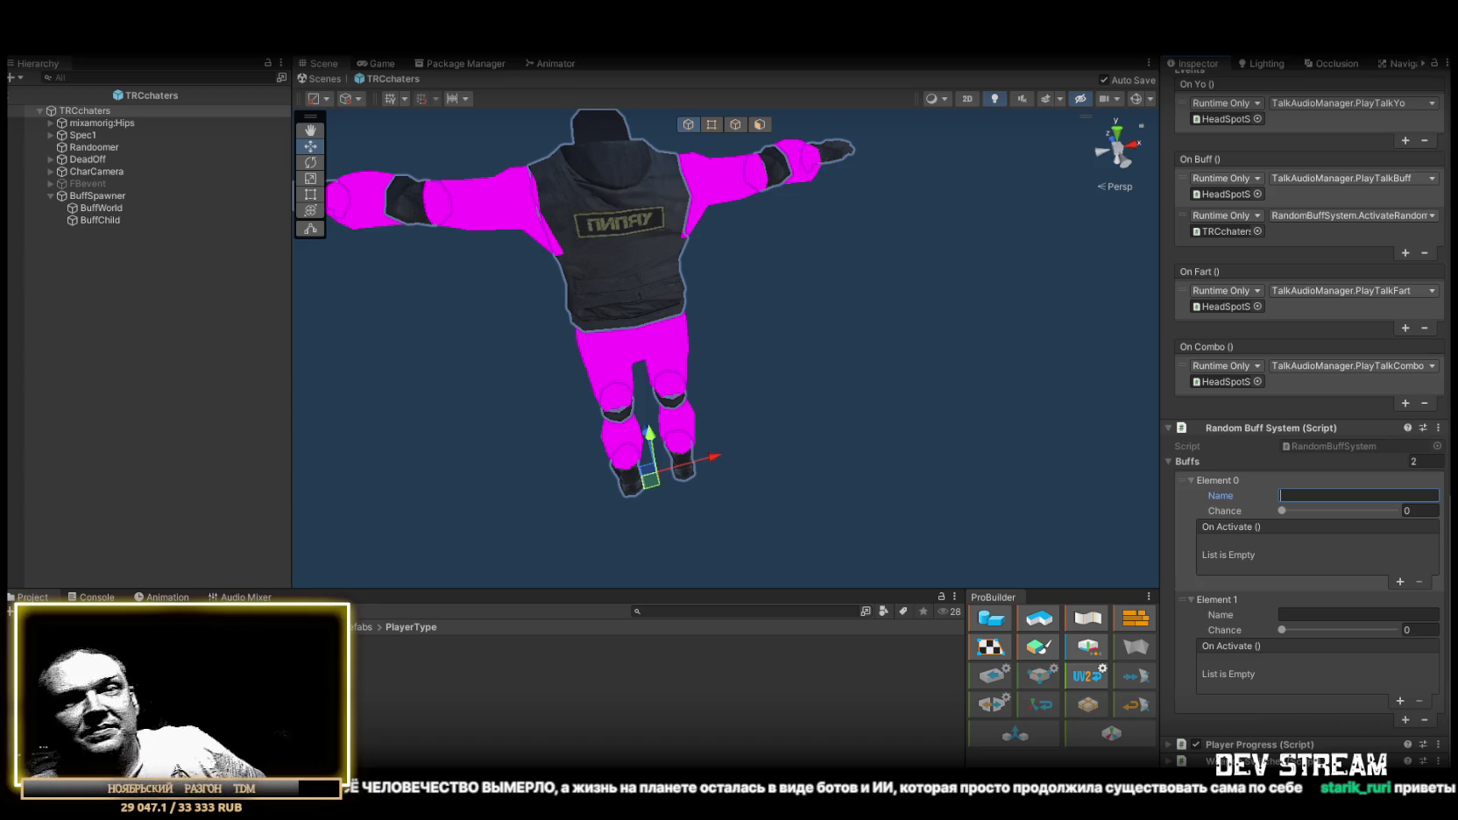
Leave Element 0's On Activate with exactly one empty response slot, removing the extra entry.
key(alt+Tab)
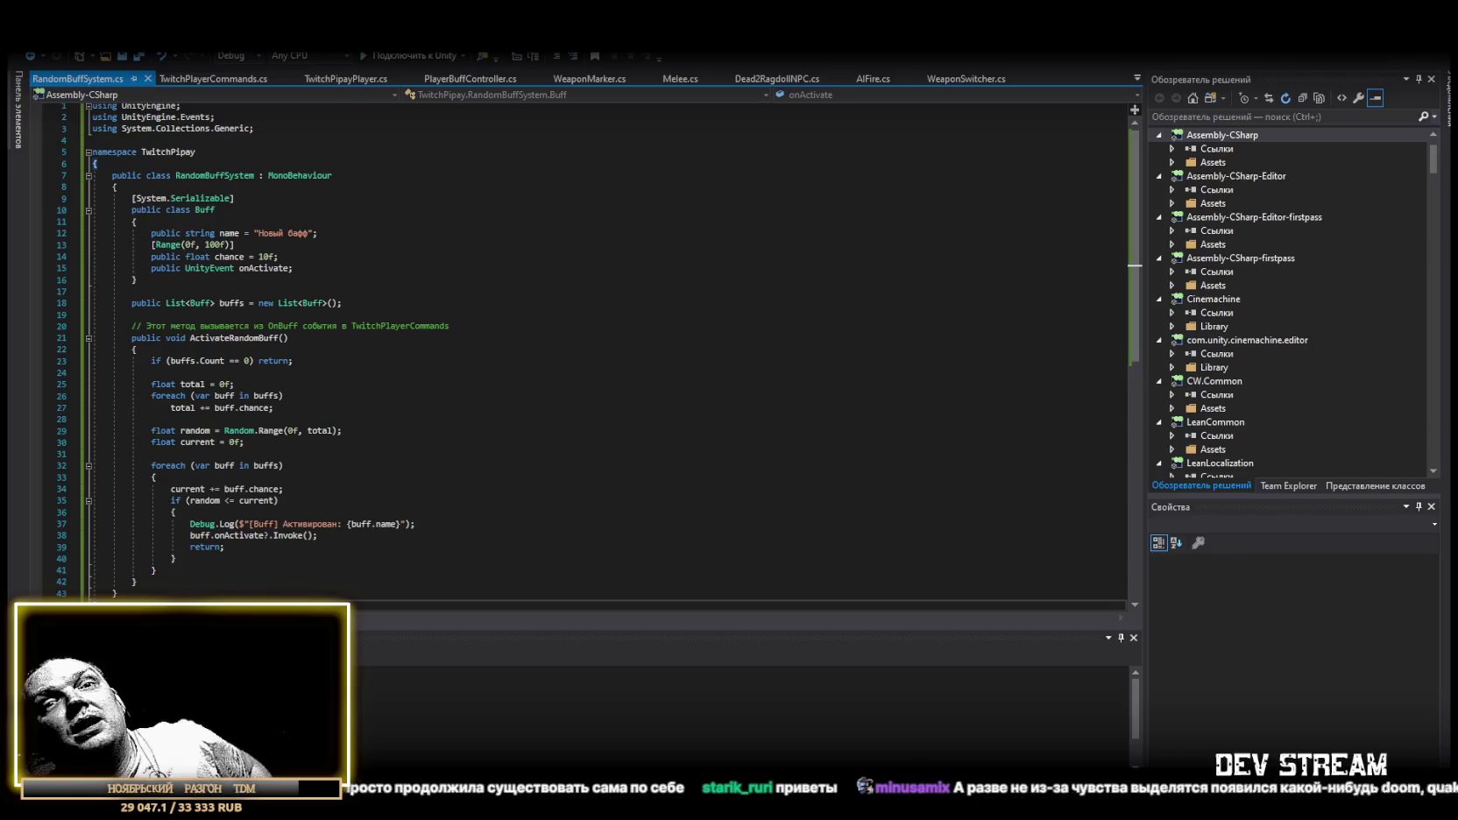
key(alt+Tab)
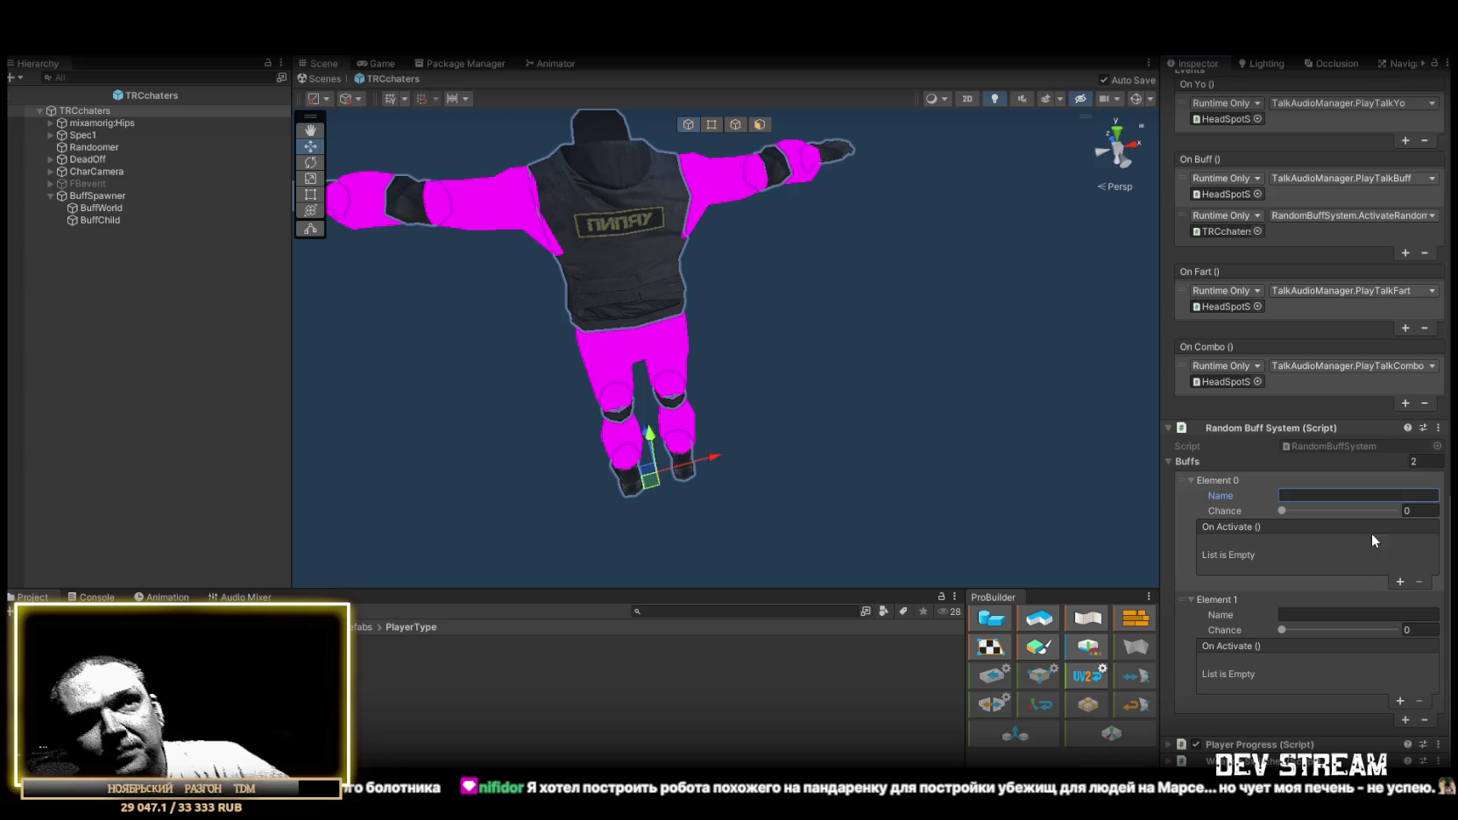
click(1399, 582)
click(1401, 582)
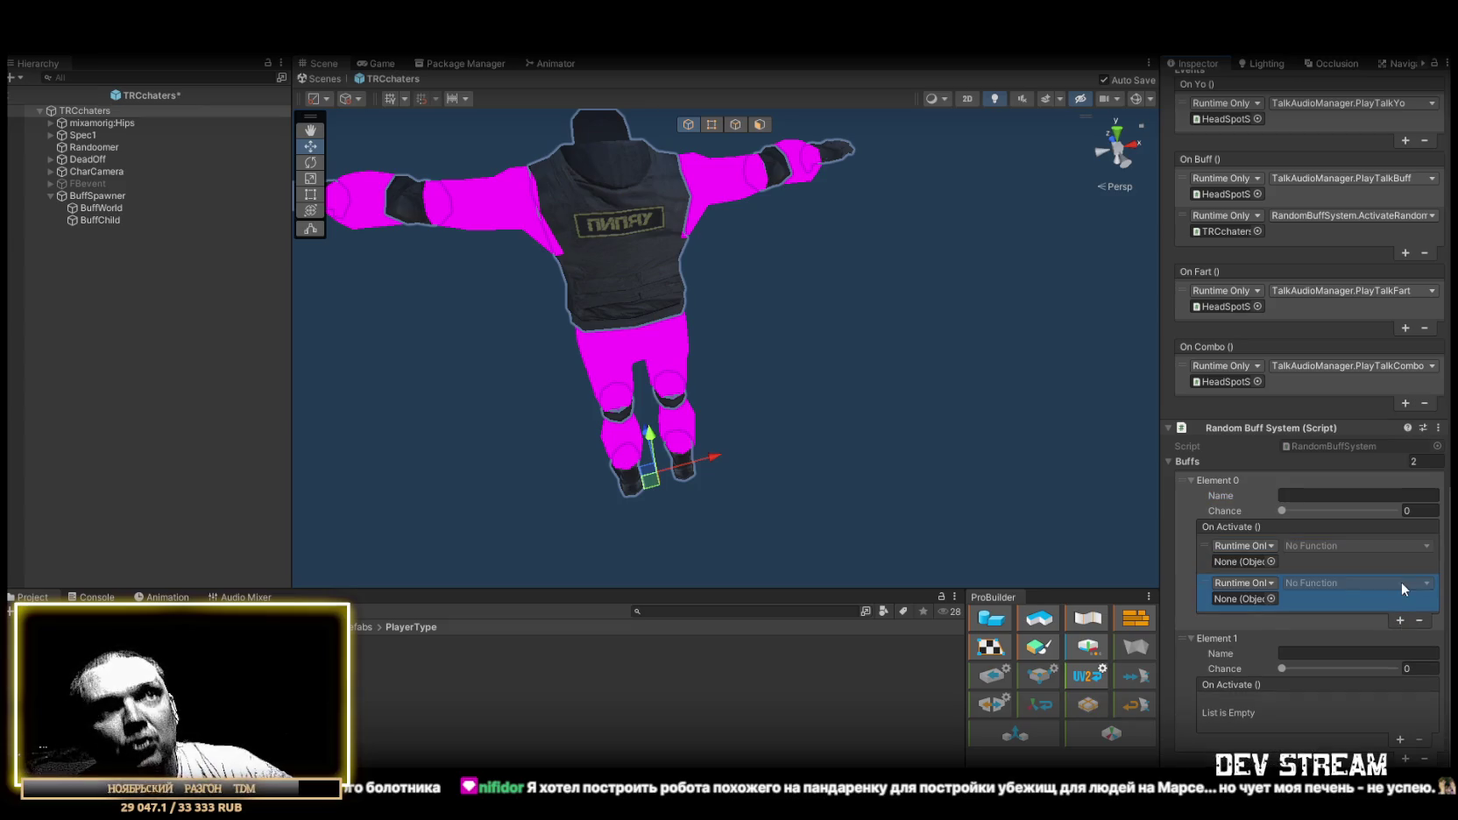
click(1420, 620)
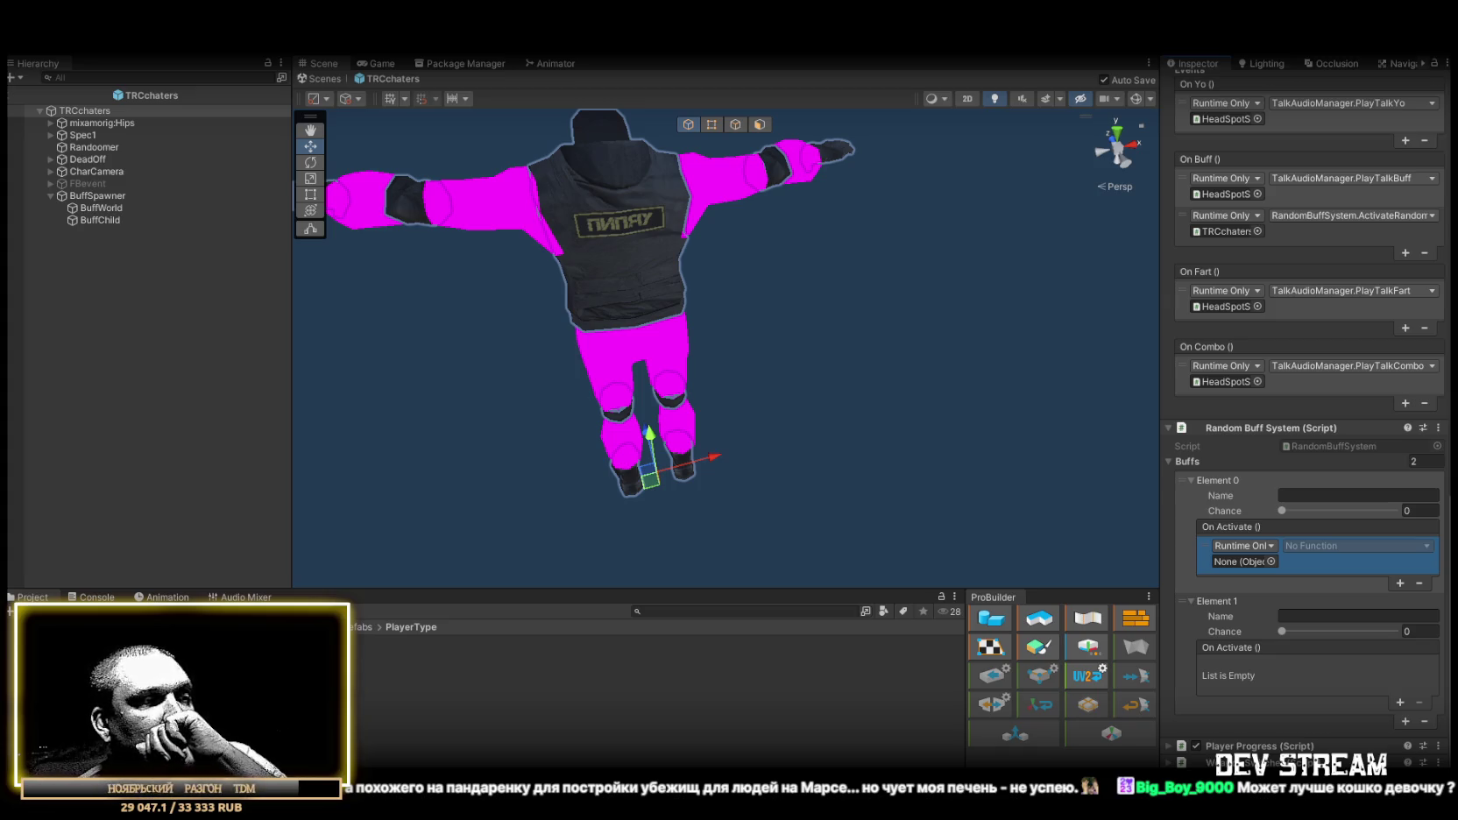
click(683, 608)
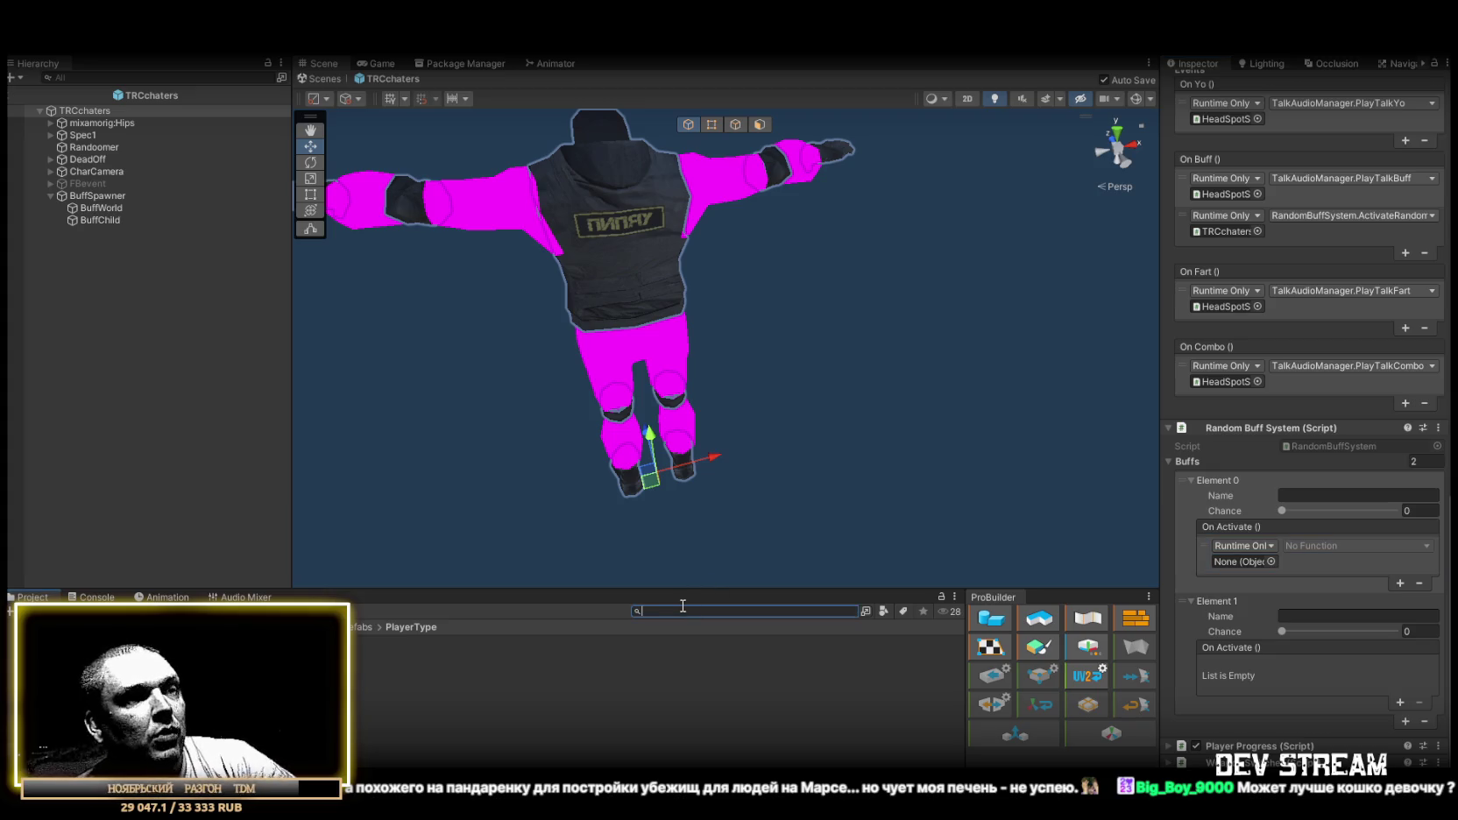
Search the Project for 'armor' and open ArmorBuff.cs in Visual Studio.
text(buff)
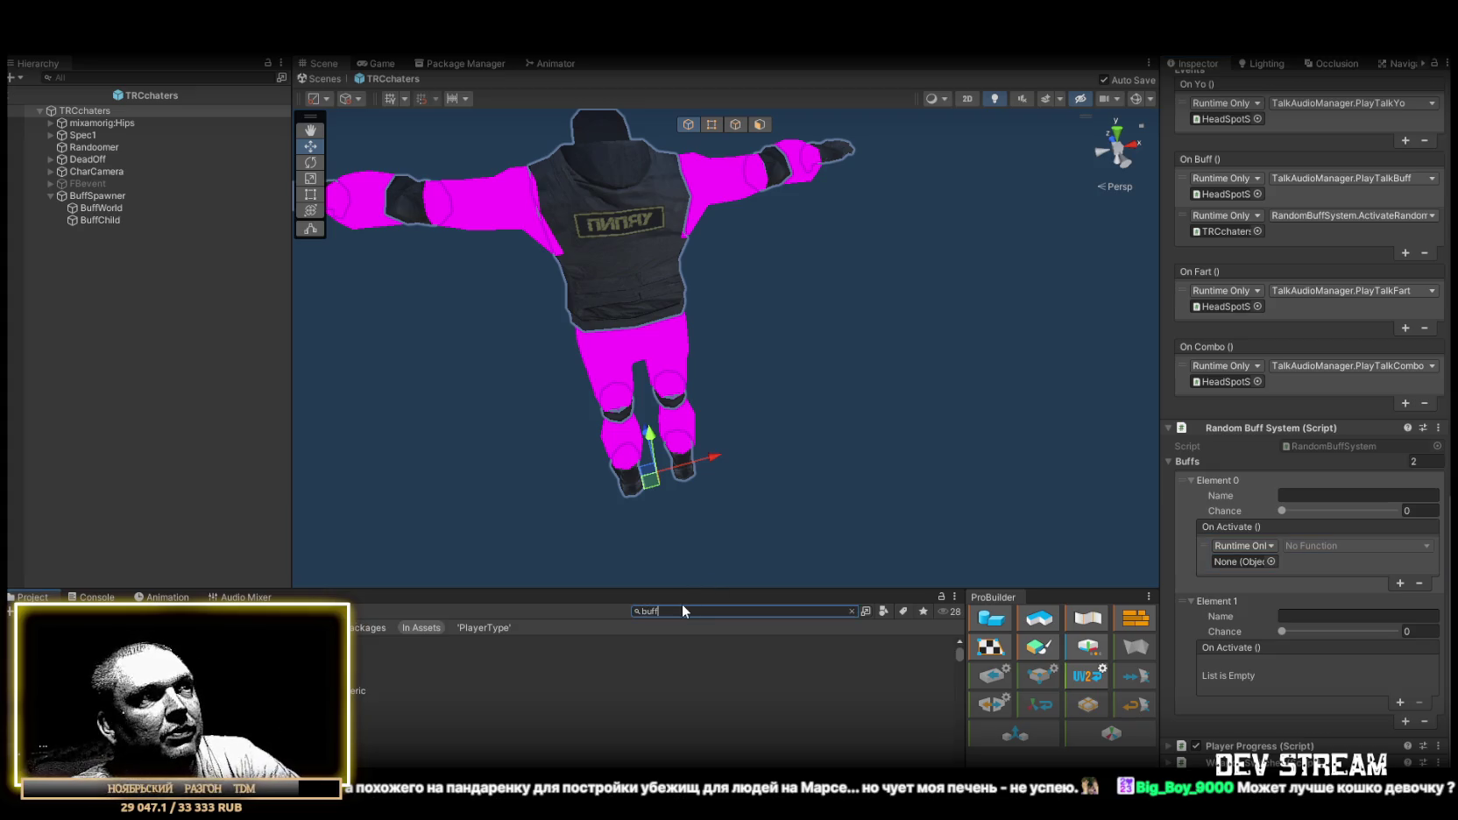
text(ar)
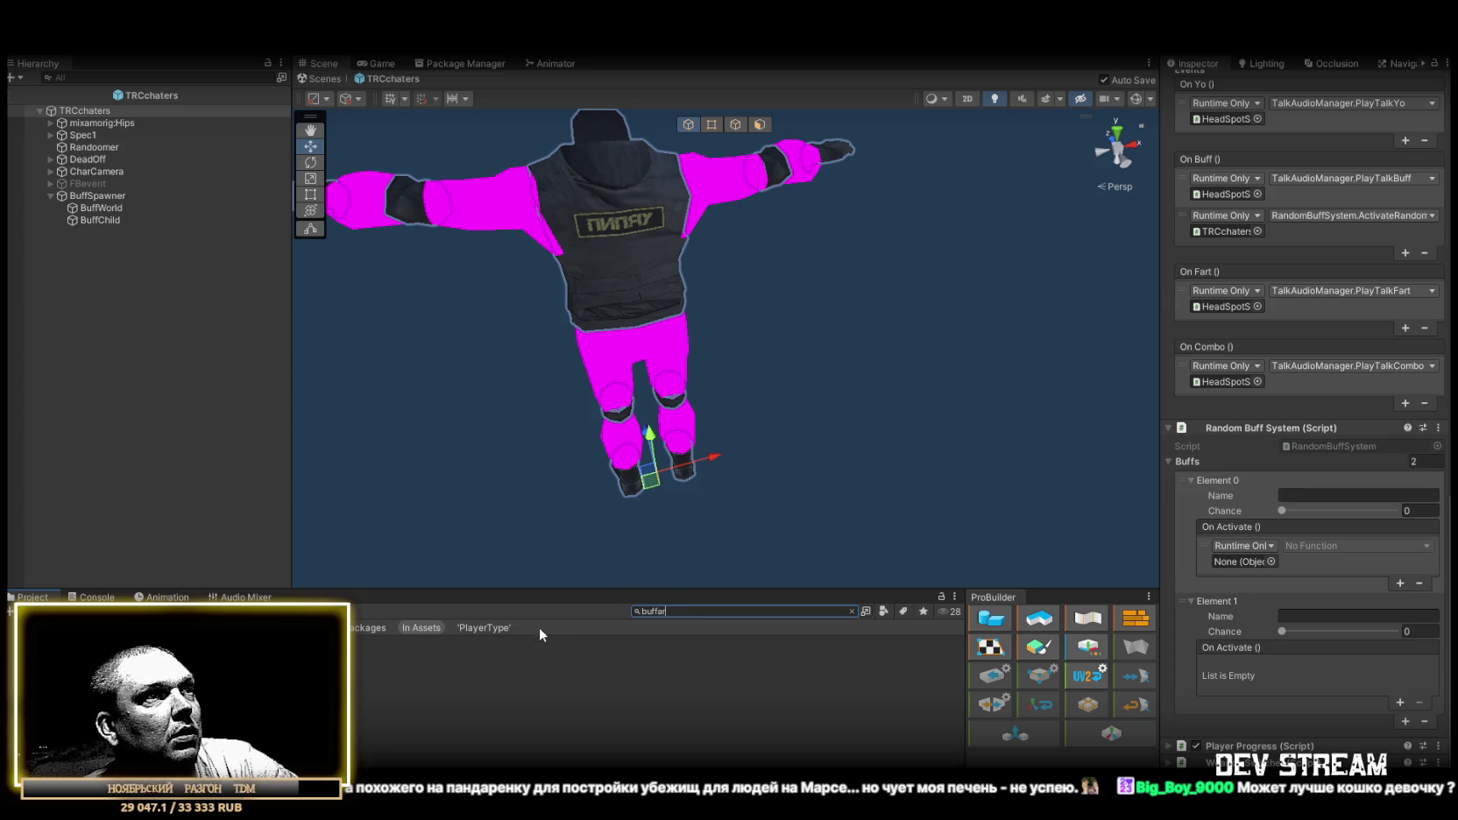
key(BackSpace)
key(BackSpace)
key(BackSpace)
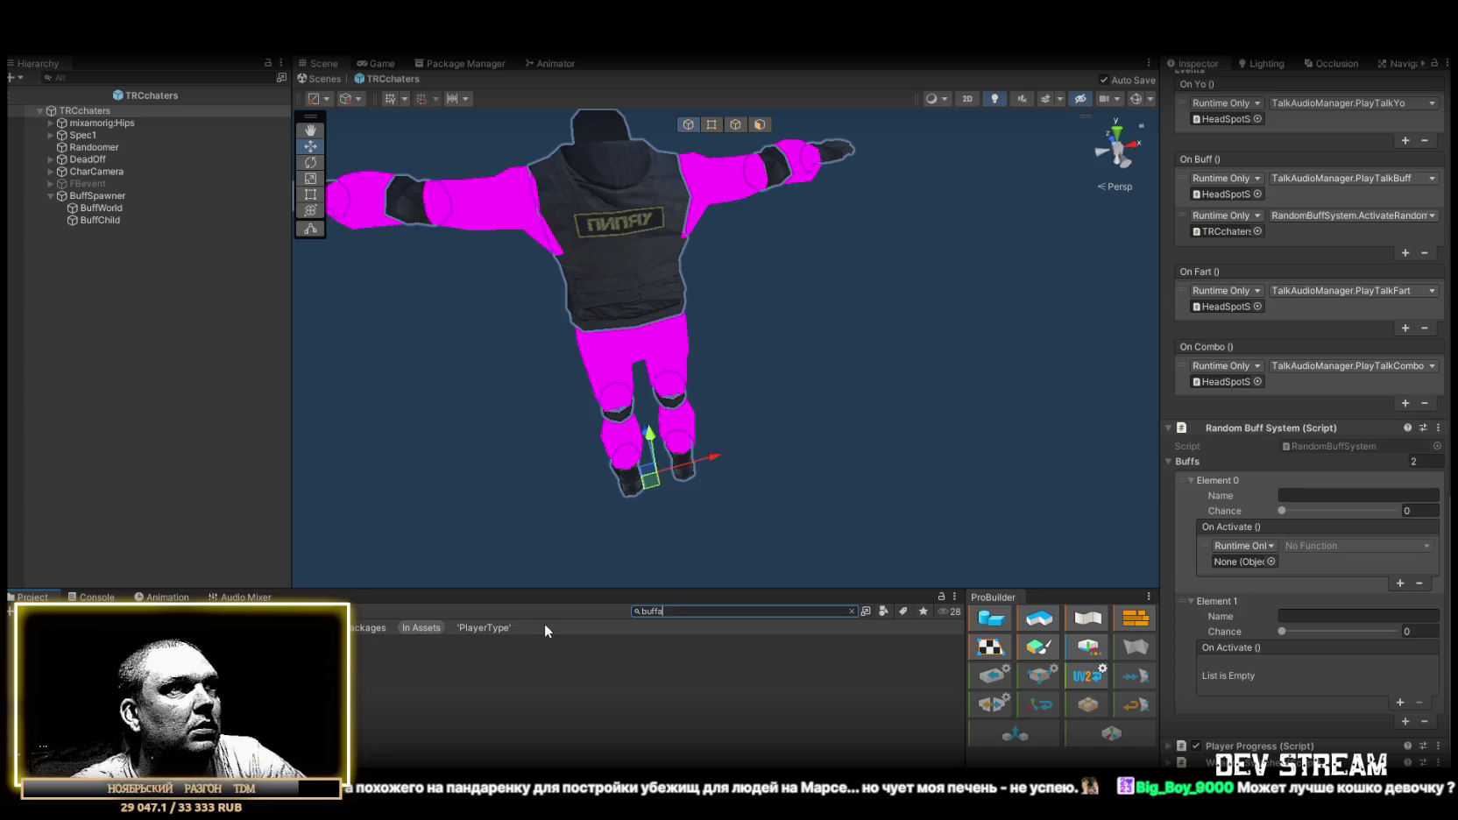
text(armor)
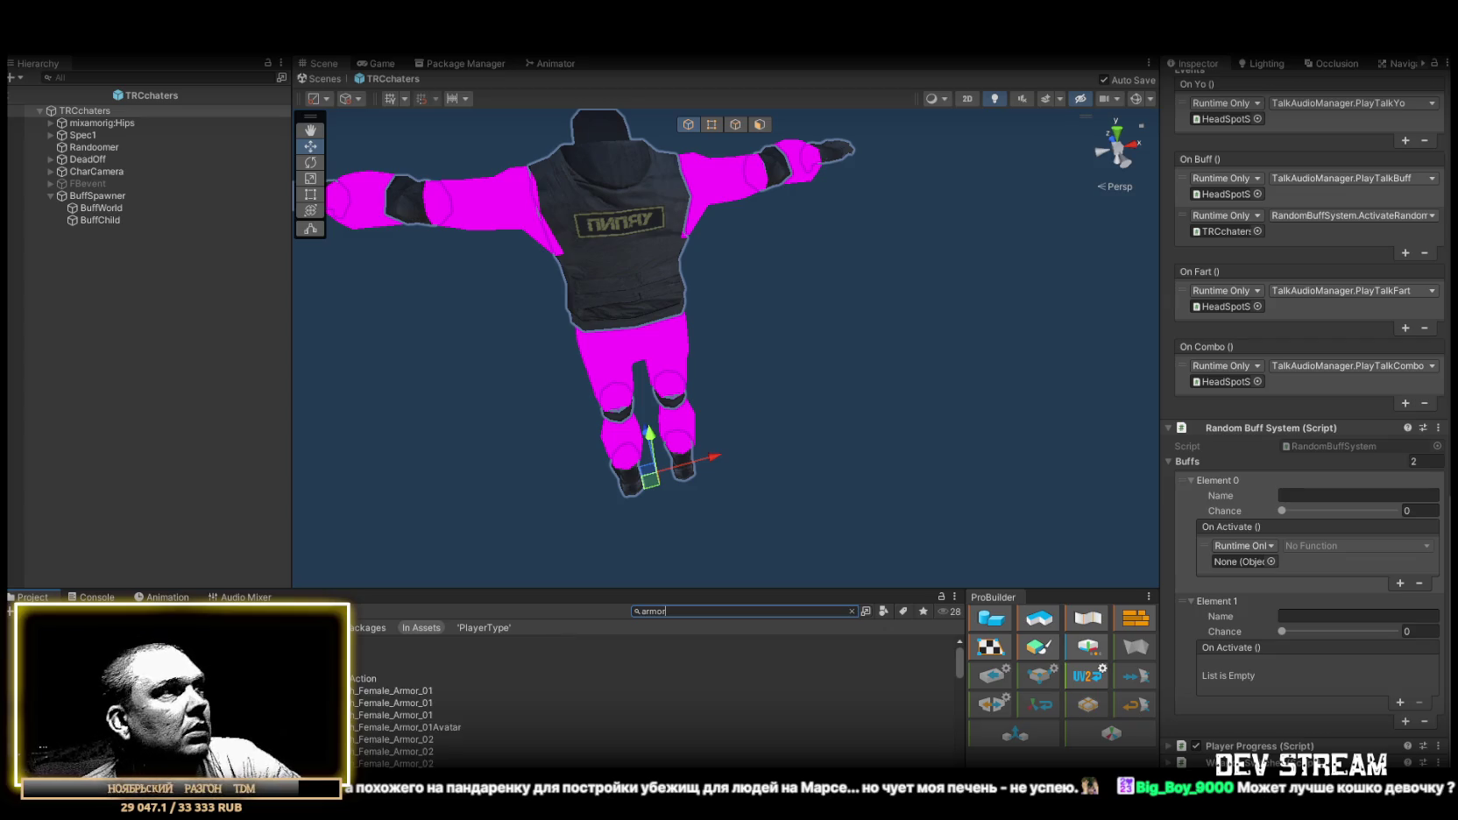
key(Down)
key(Return)
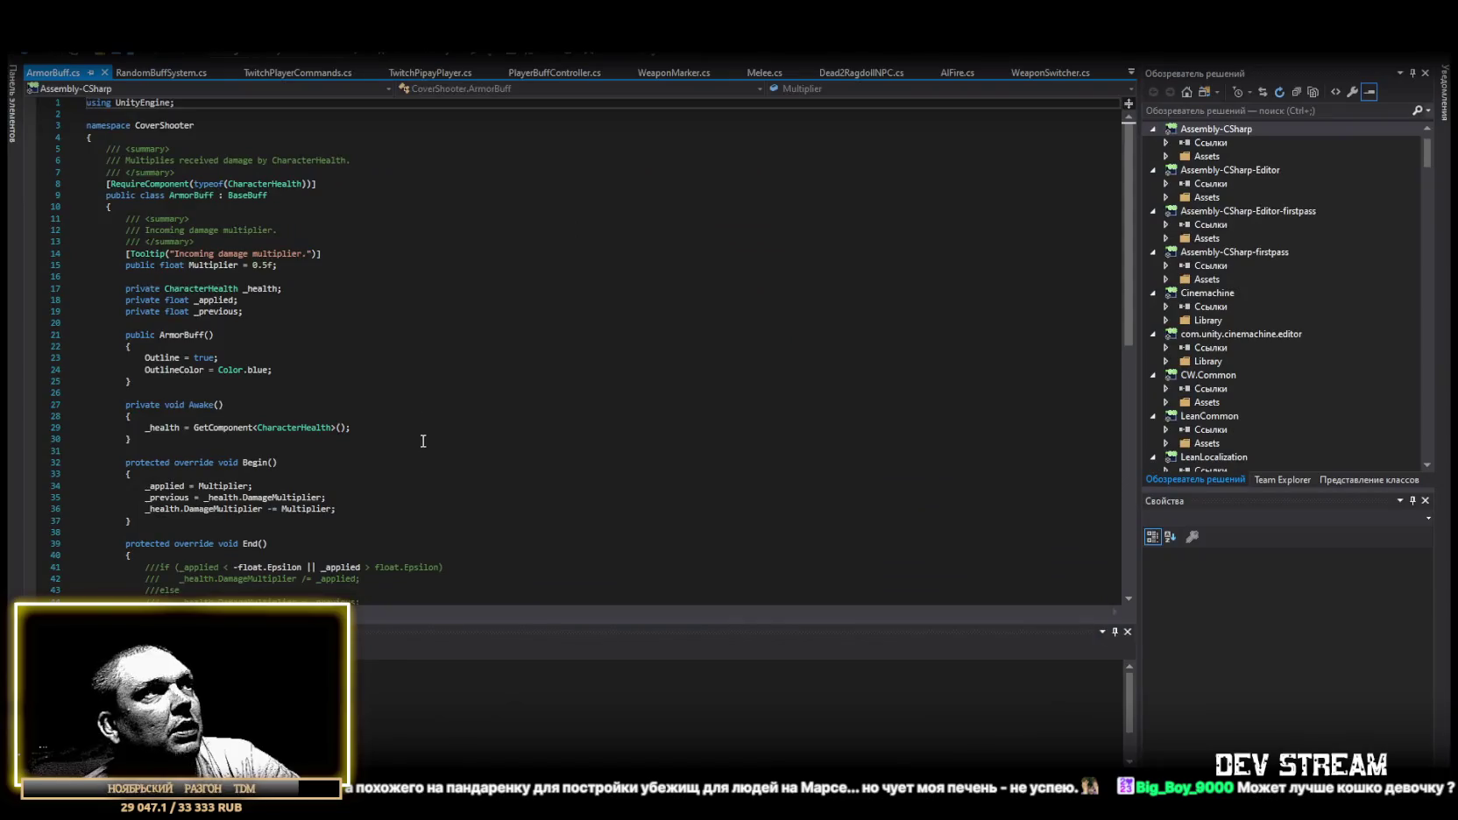
scroll(425, 462, down, 12)
scroll(329, 504, up, 4)
click(204, 515)
Copy the entire ArmorBuff.cs code to the clipboard and scroll back to its top.
key(ctrl+a)
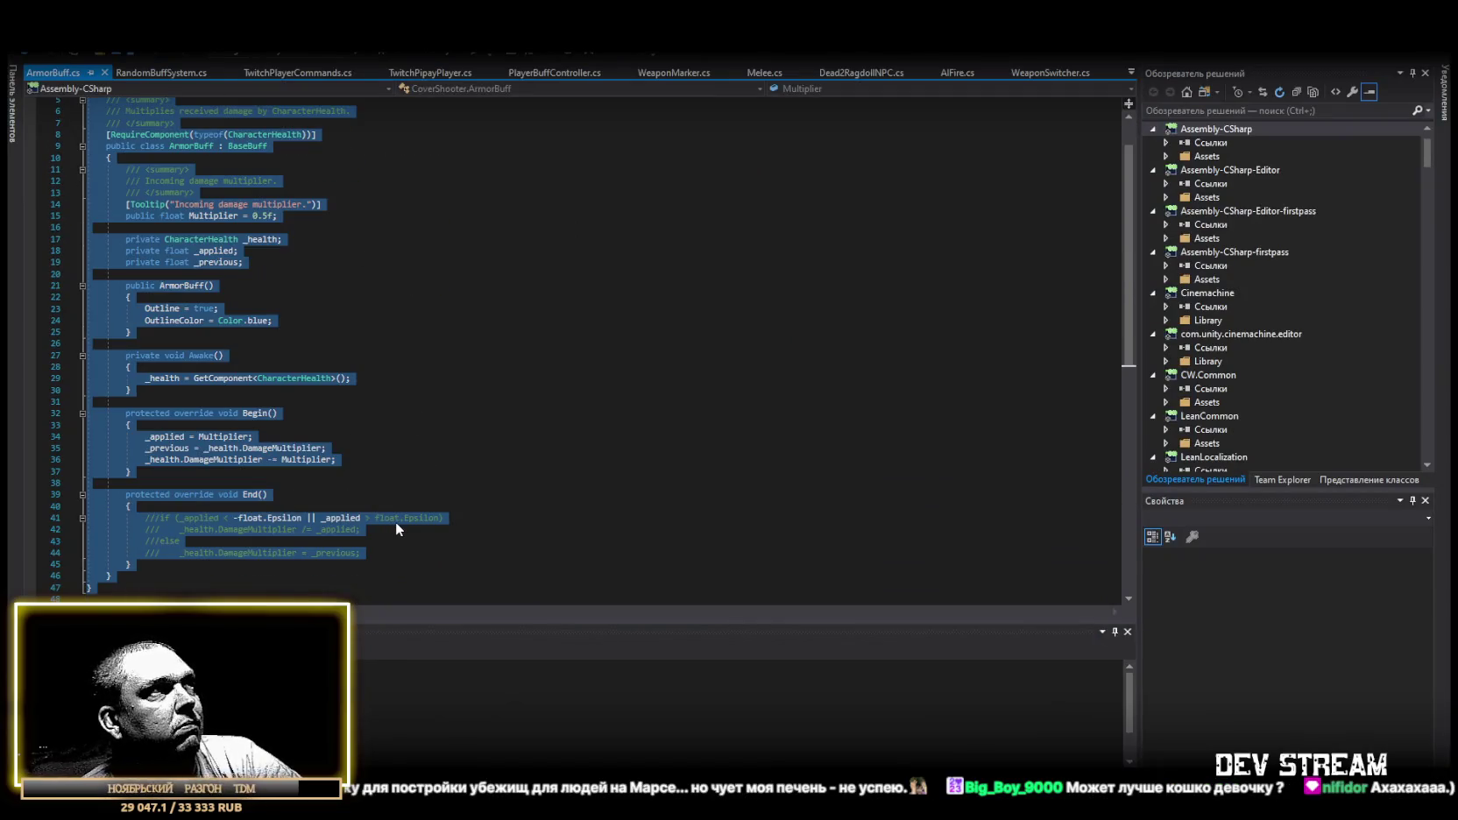
key(ctrl+c)
key(alt+Tab)
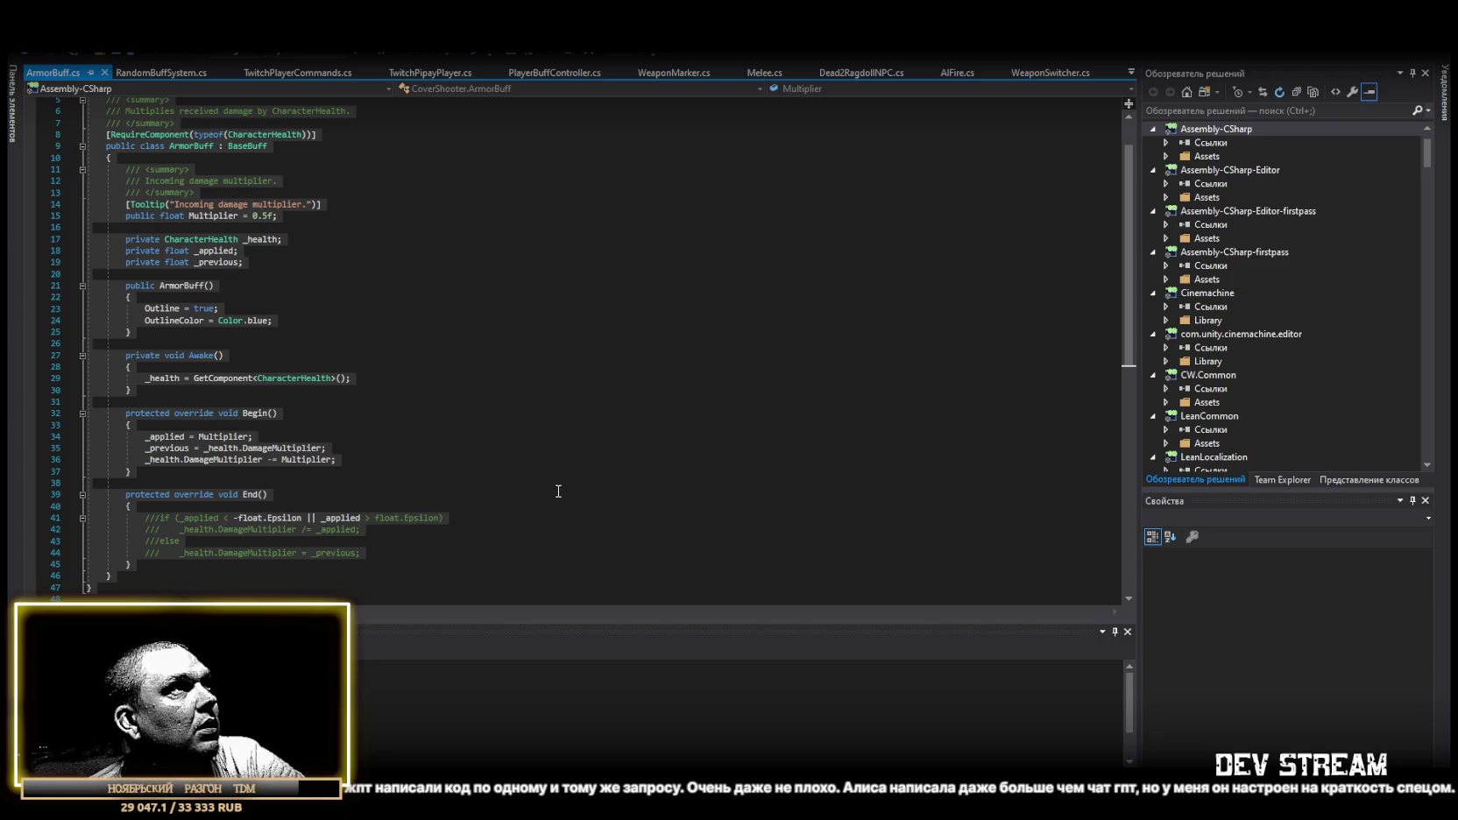
scroll(558, 489, up, 2)
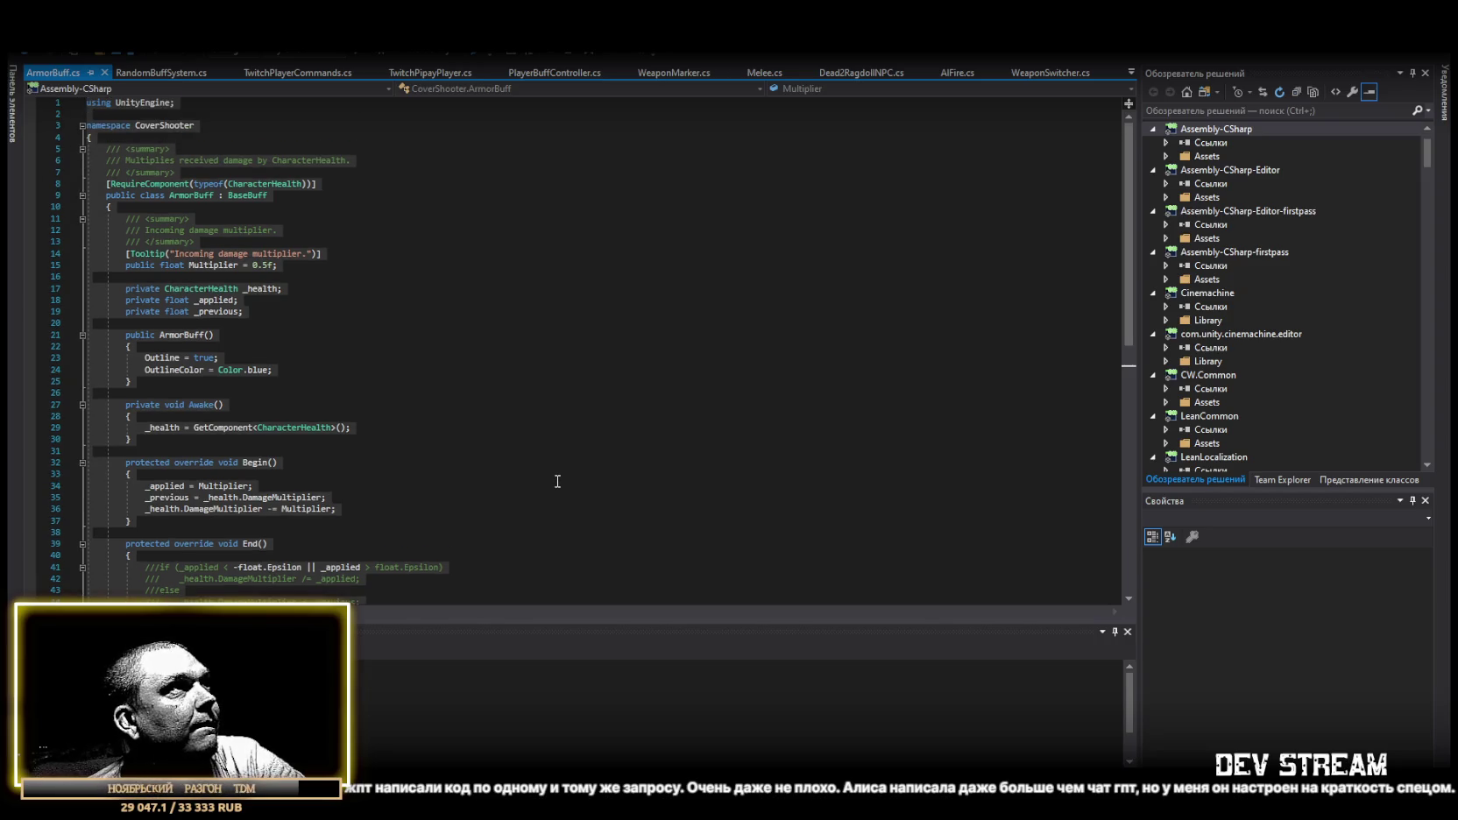